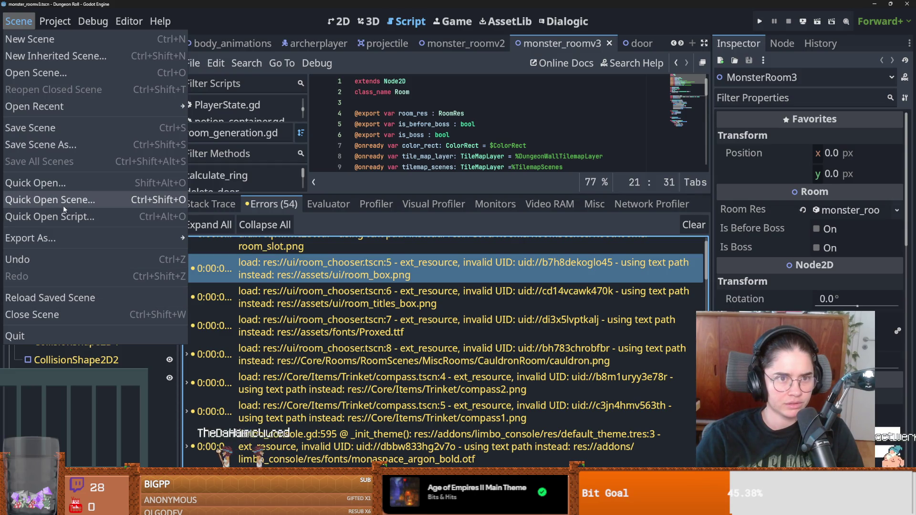
Look through the script editor's Scene and File menus
click(204, 66)
click(193, 64)
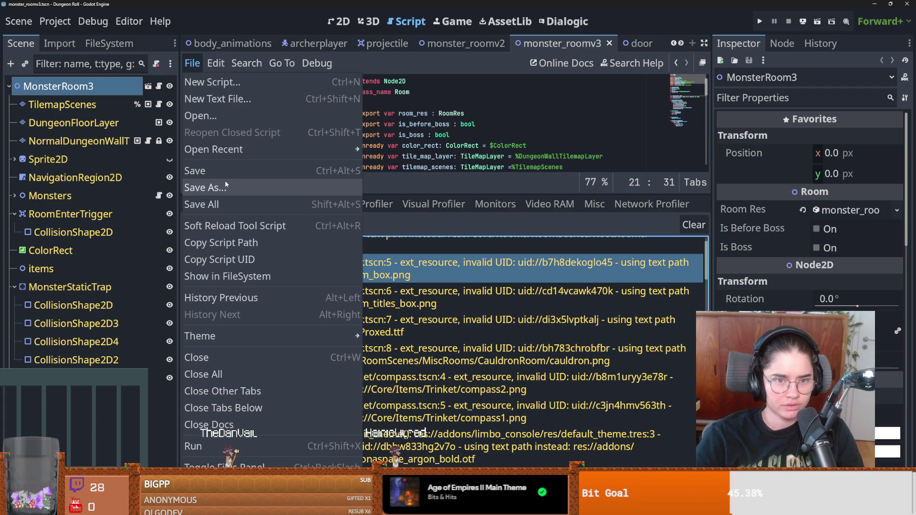
click(227, 206)
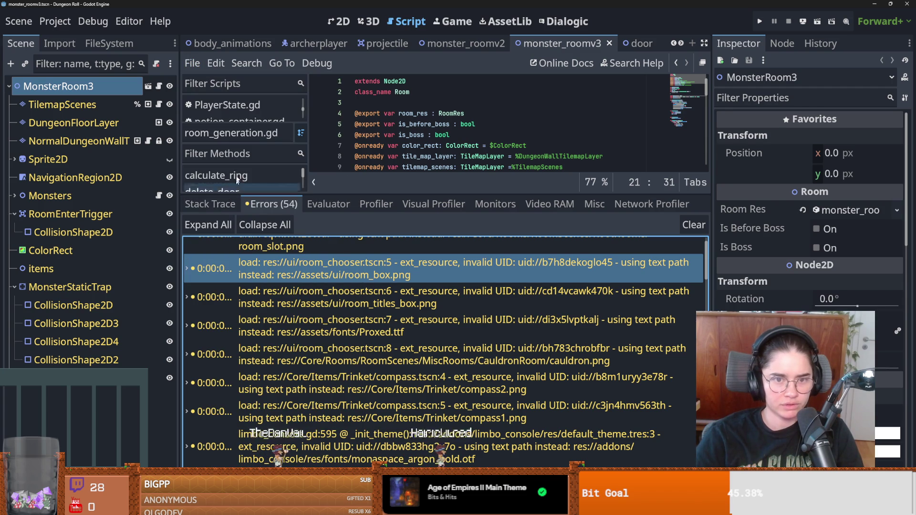
Show the FileSystem dock and select tilemap.png in the assets folder
click(118, 42)
click(169, 84)
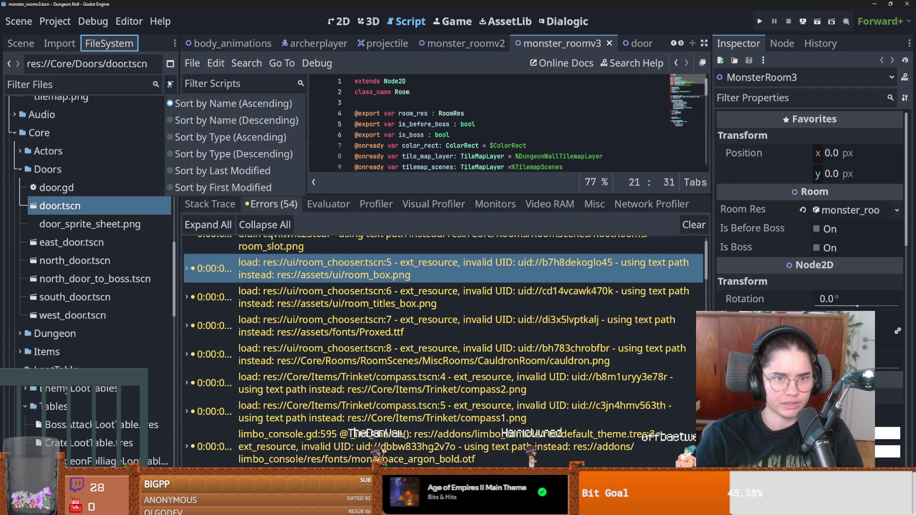
right_click(76, 98)
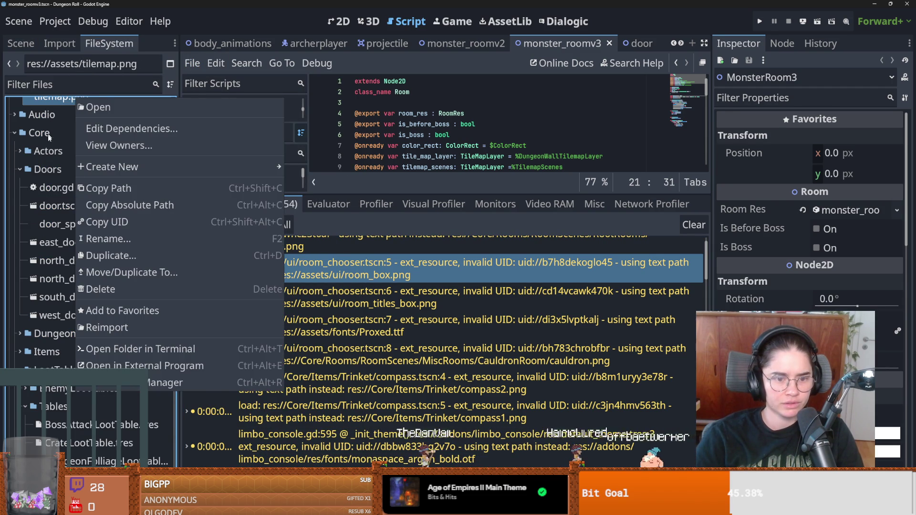
click(50, 134)
scroll(128, 119, up, 10)
scroll(129, 119, up, 10)
click(58, 43)
click(109, 44)
Browse the Scene, Project and Editor menus, then switch to the Reddit UID-errors thread
click(34, 24)
click(33, 23)
click(29, 21)
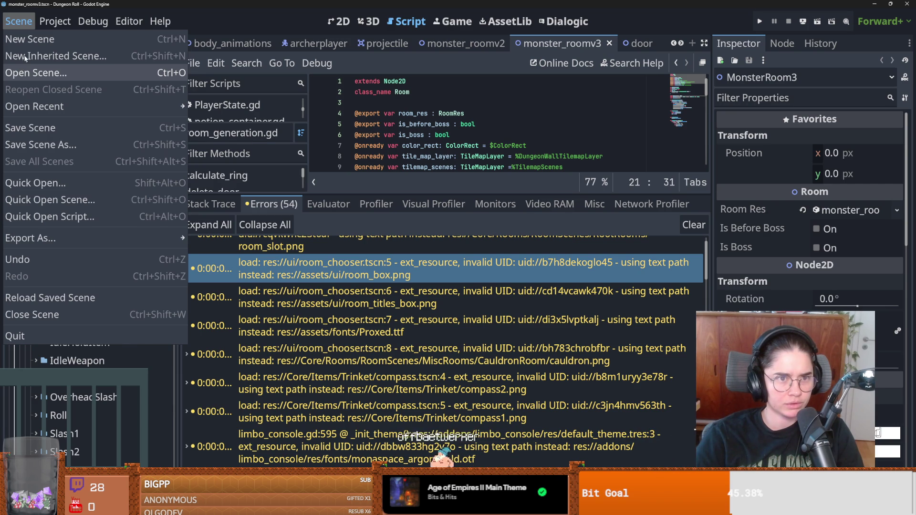
mouse_move(58, 22)
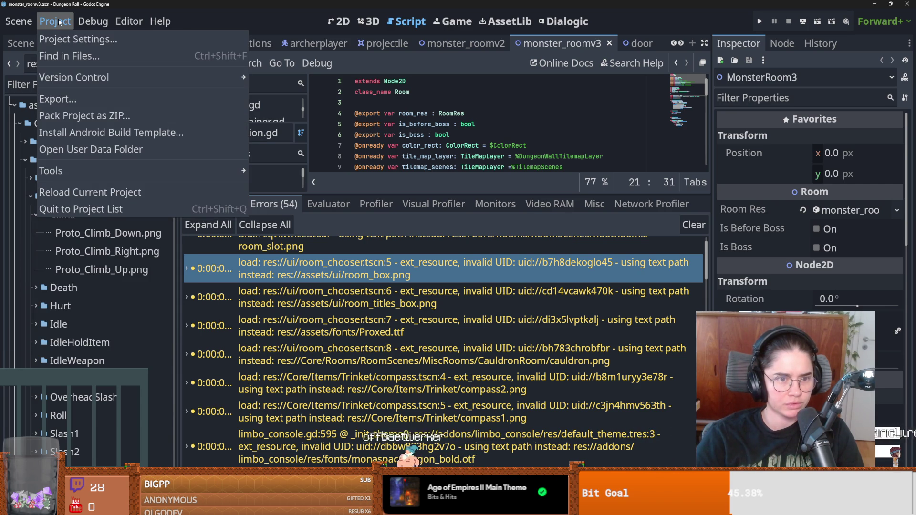
click(129, 21)
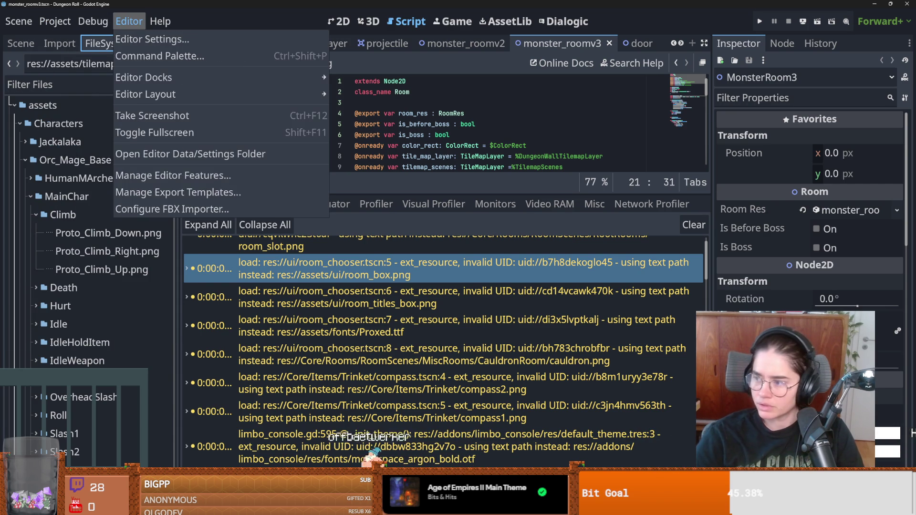
key(Escape)
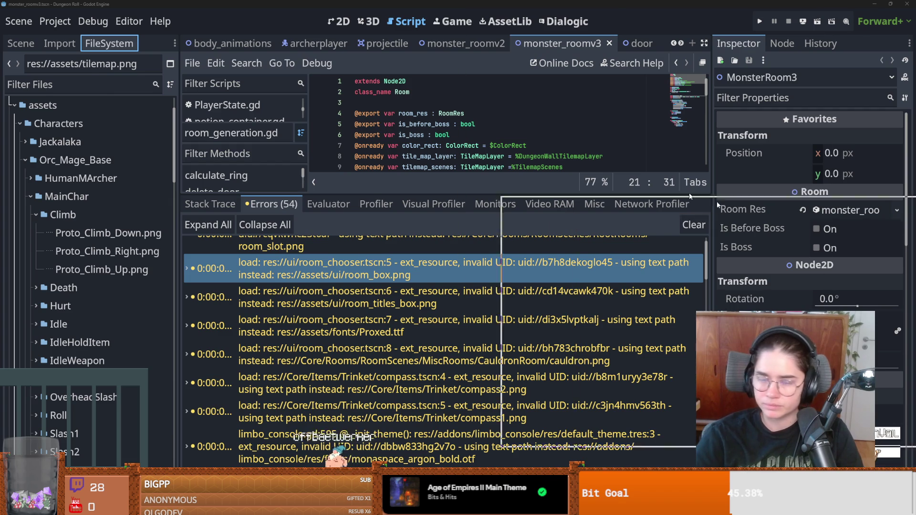
key(alt+Tab)
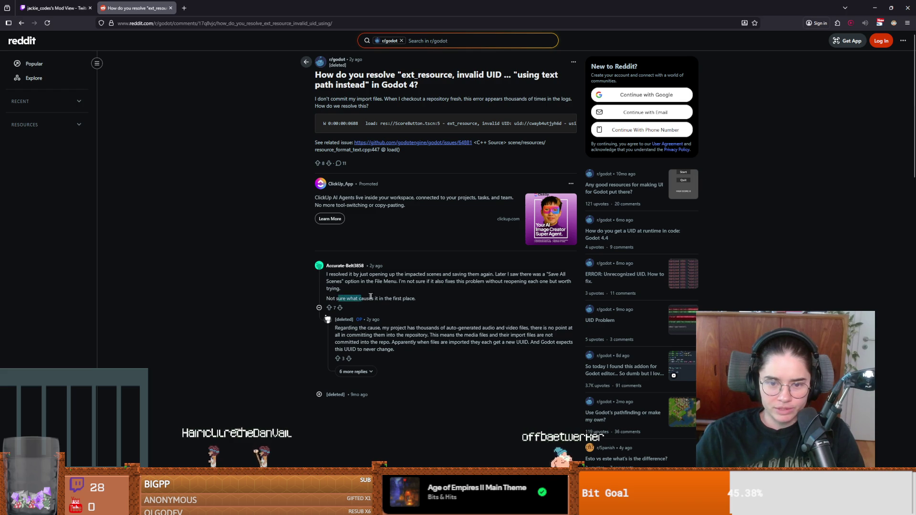
Read the r/godot thread on 'ext_resource, invalid UID' errors, then return to Godot
drag(343, 329, 357, 329)
click(470, 330)
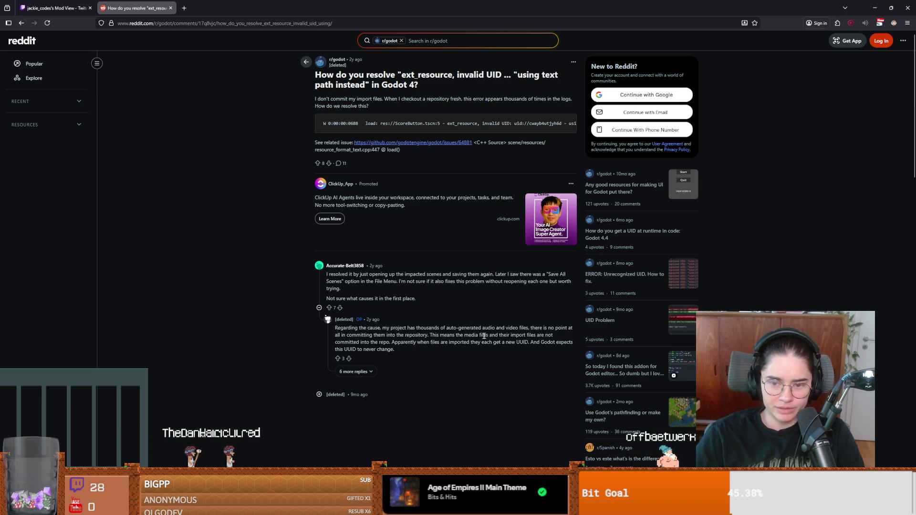
drag(423, 342, 429, 343)
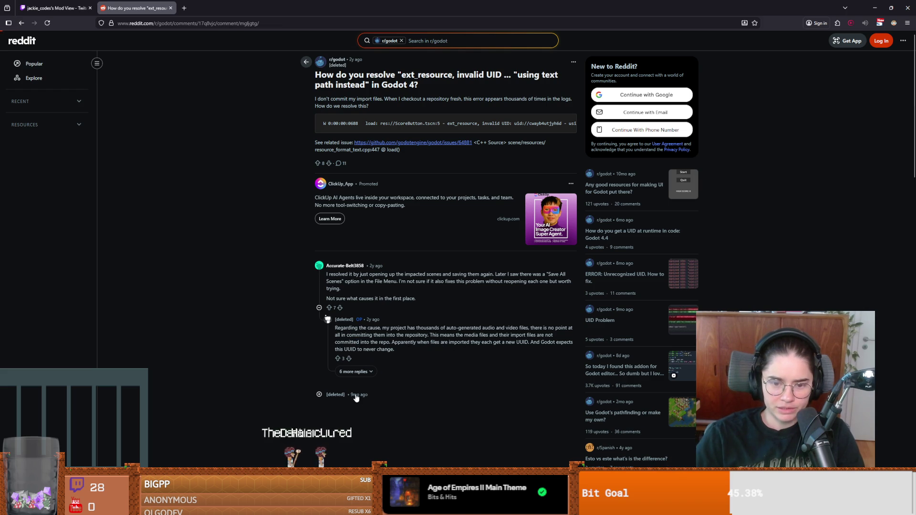
key(alt+Tab)
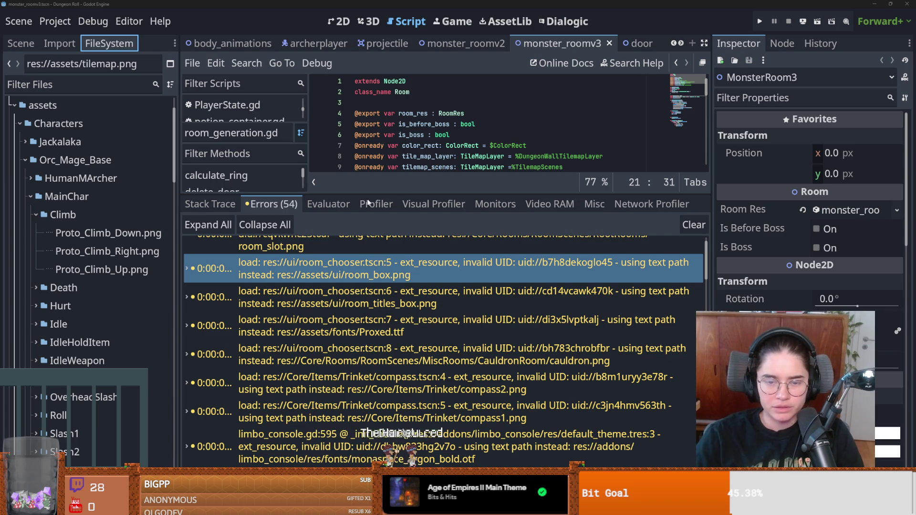
Filter the FileSystem dock by 'room_ch', then switch to the Toblerone Google results
click(363, 269)
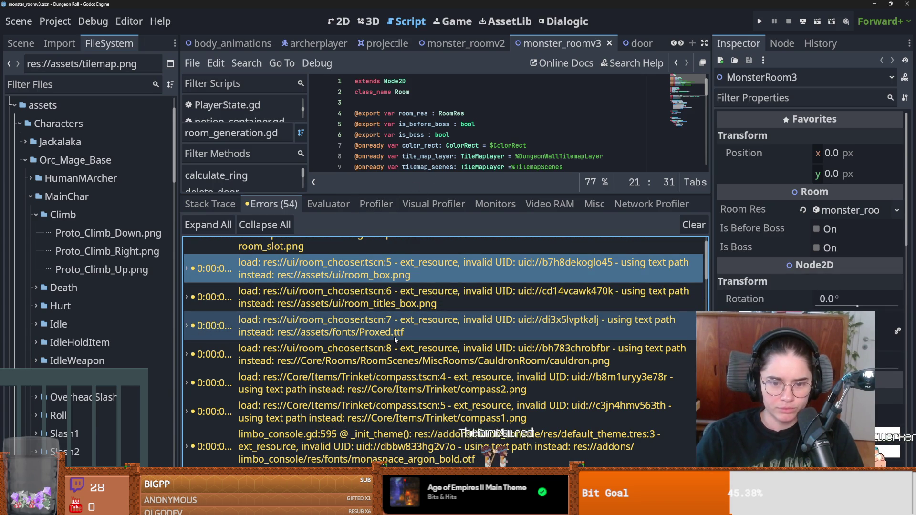
click(57, 86)
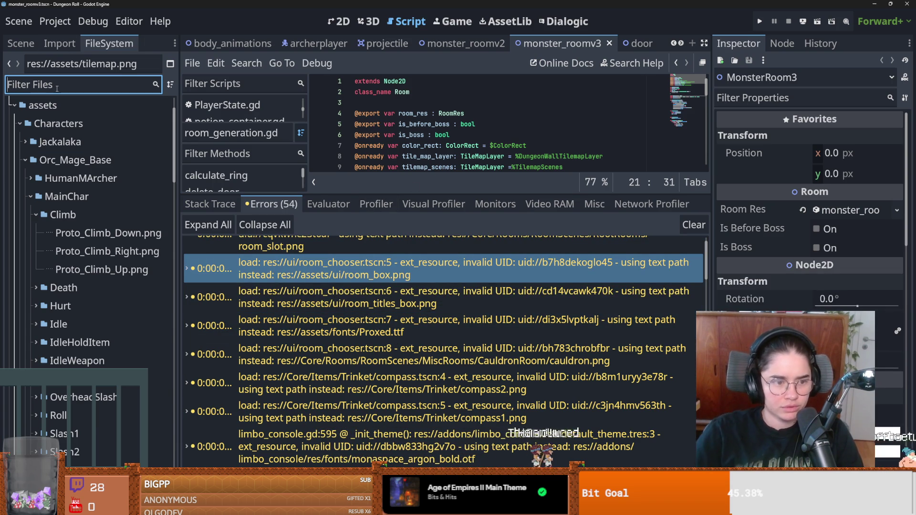
text(room)
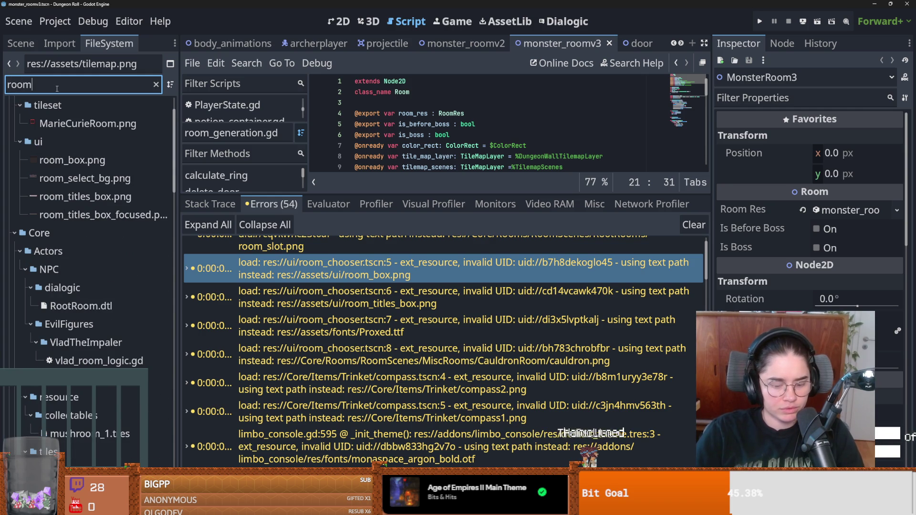
text(_ch)
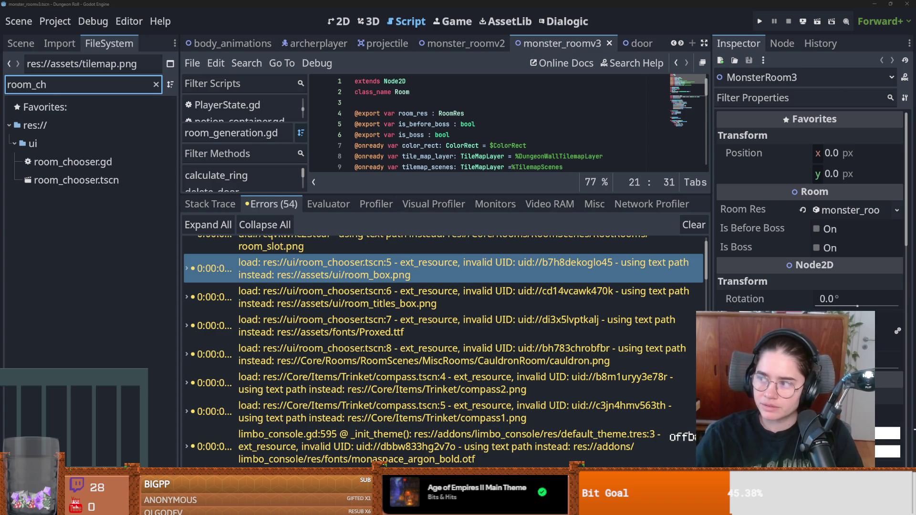
key(alt+Tab)
key(alt+Tab)
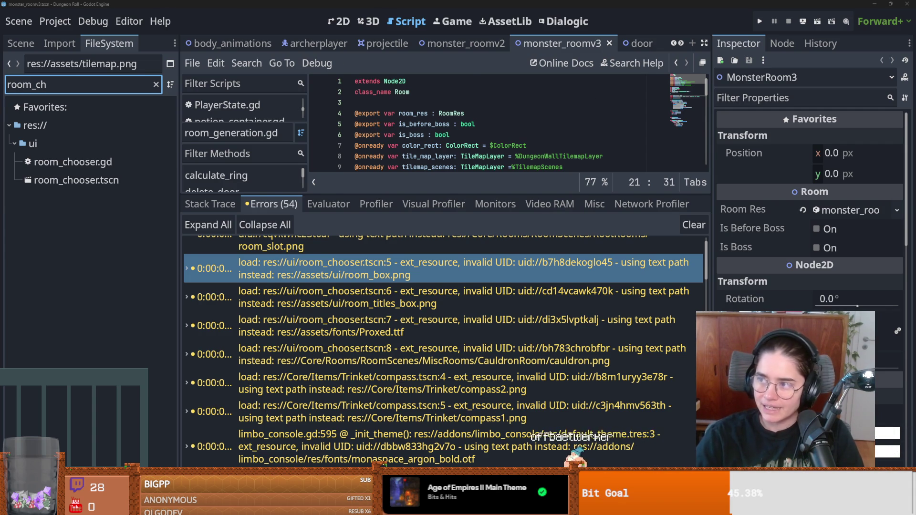
key(alt+Tab)
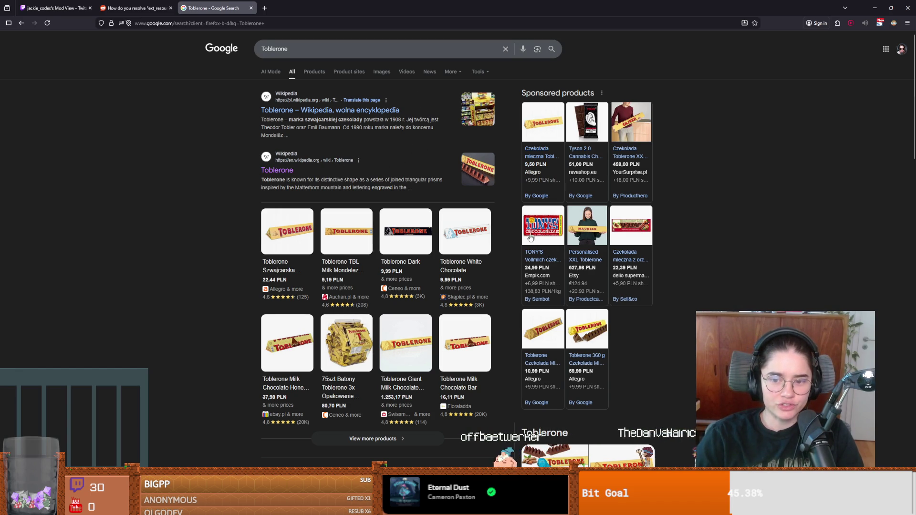
Look over the Toblerone product cards on Google, then go back to Godot
mouse_move(406, 332)
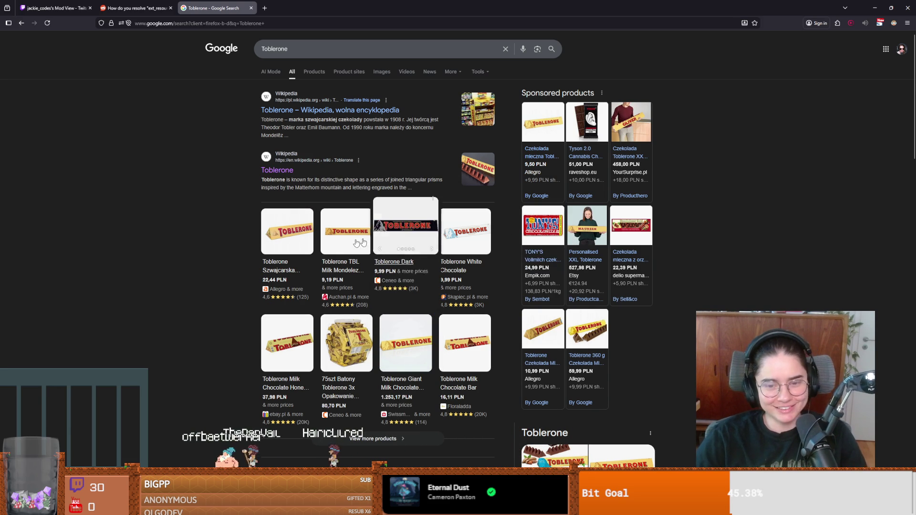
mouse_move(306, 249)
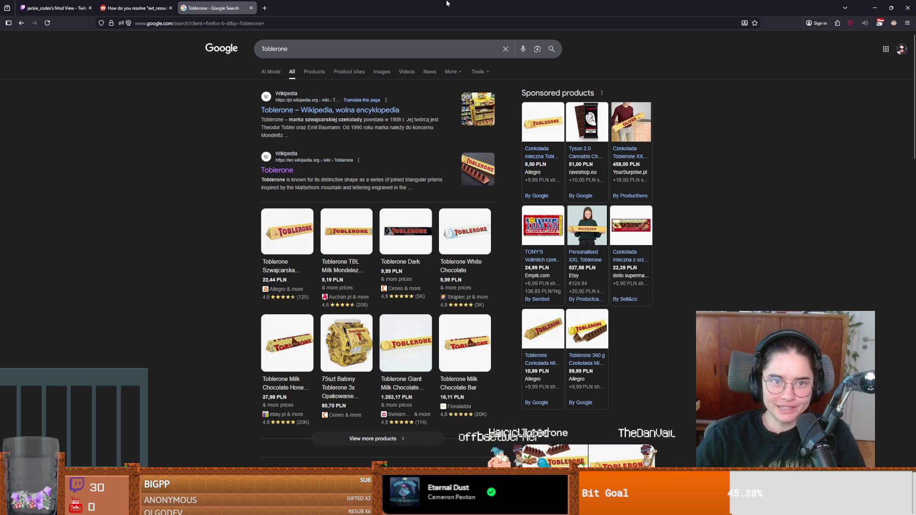
key(alt+Tab)
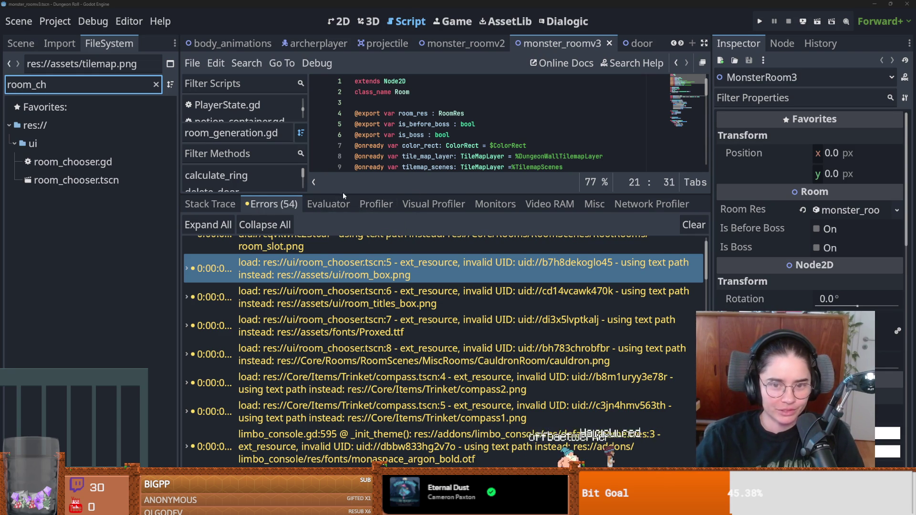
Open and save room_chooser.tscn, shrinking the bottom panel and FileSystem dock for canvas room
double_click(71, 180)
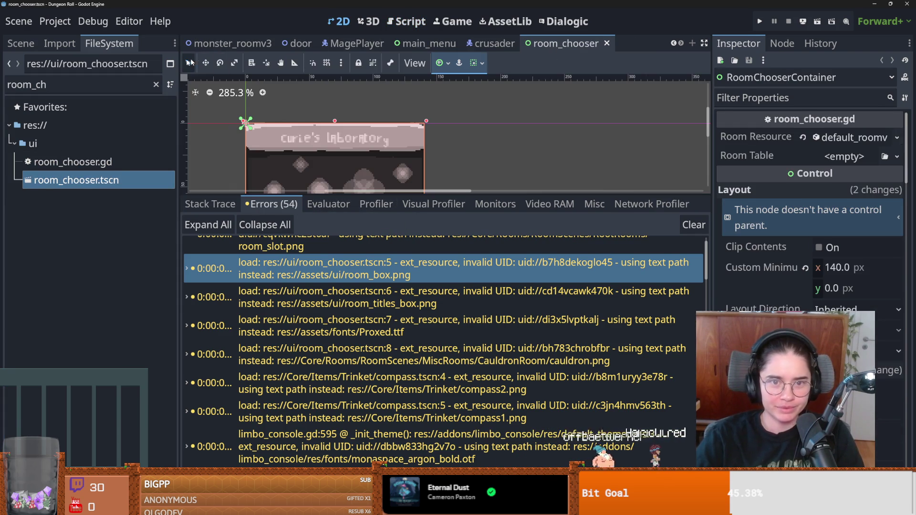
key(ctrl+s)
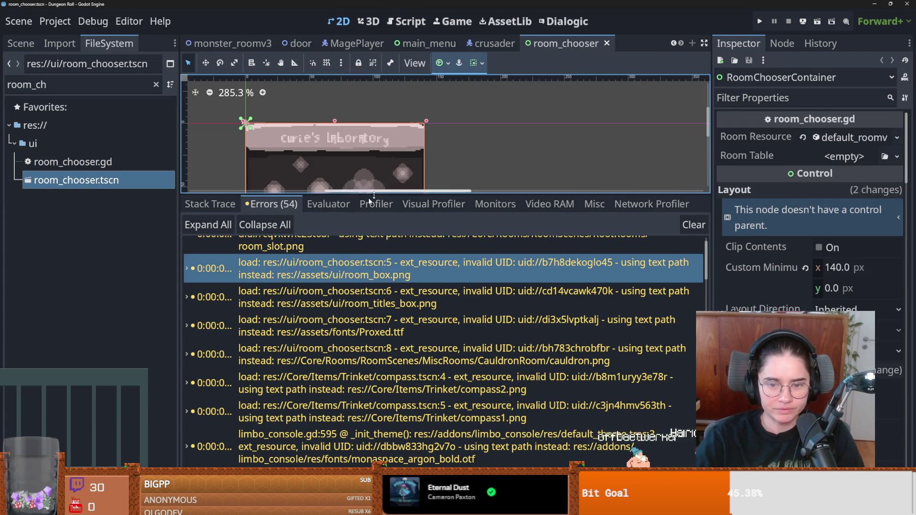
scroll(436, 299, up, 2)
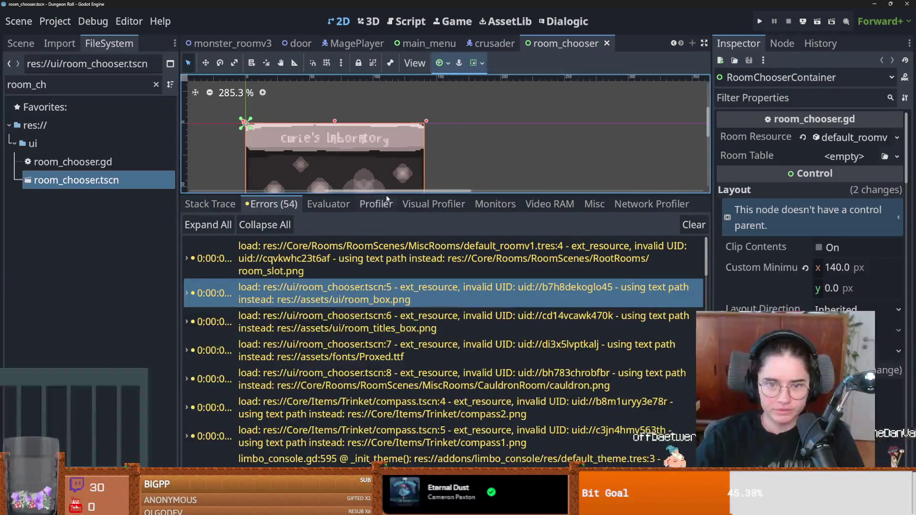
drag(386, 206, 387, 310)
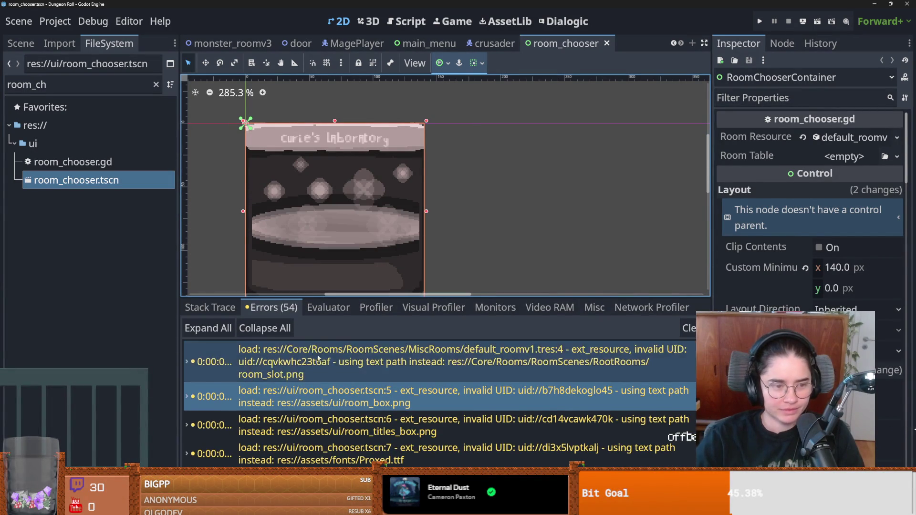
scroll(326, 349, down, 5)
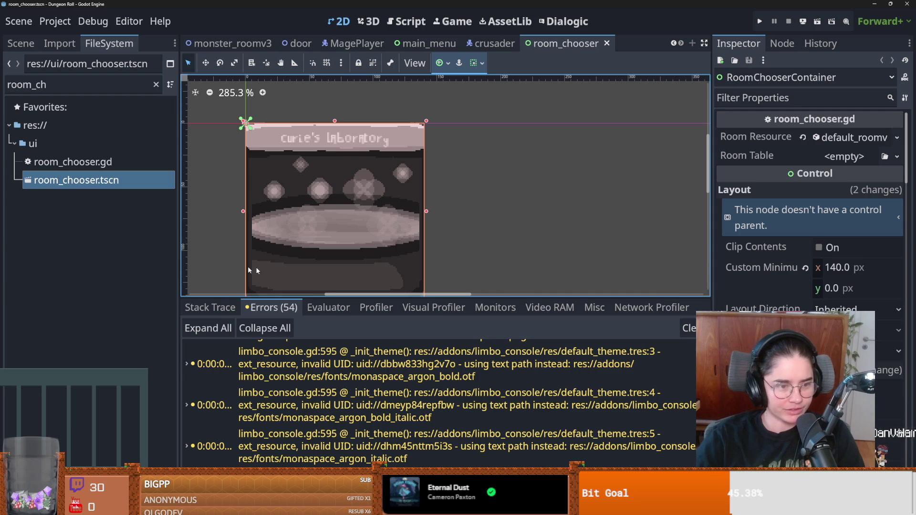
drag(179, 246, 129, 247)
scroll(331, 174, down, 3)
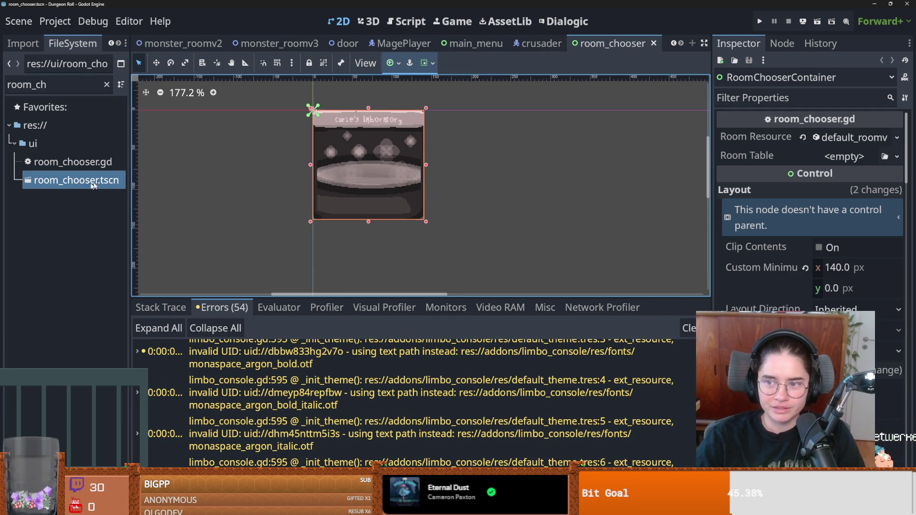
click(19, 44)
Show the door scene's node tree and expand the room chooser and Panel branches
click(70, 44)
click(344, 43)
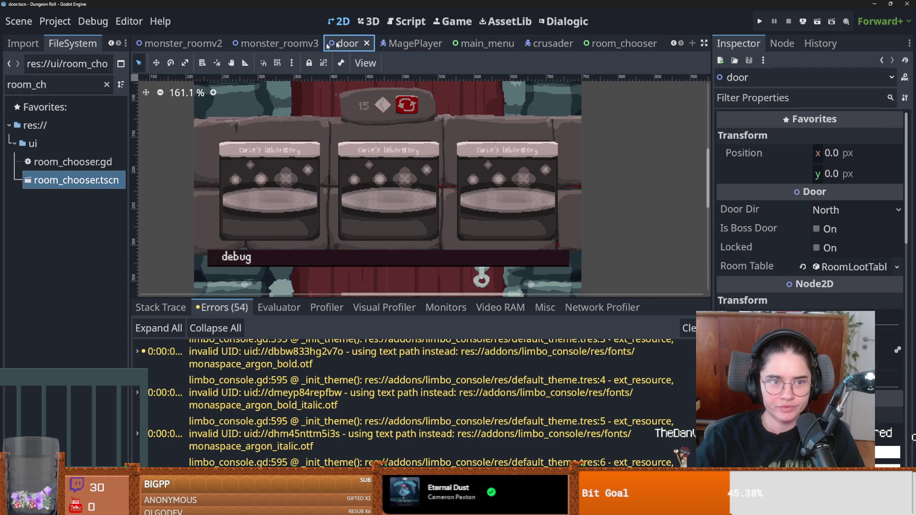
click(23, 43)
click(111, 43)
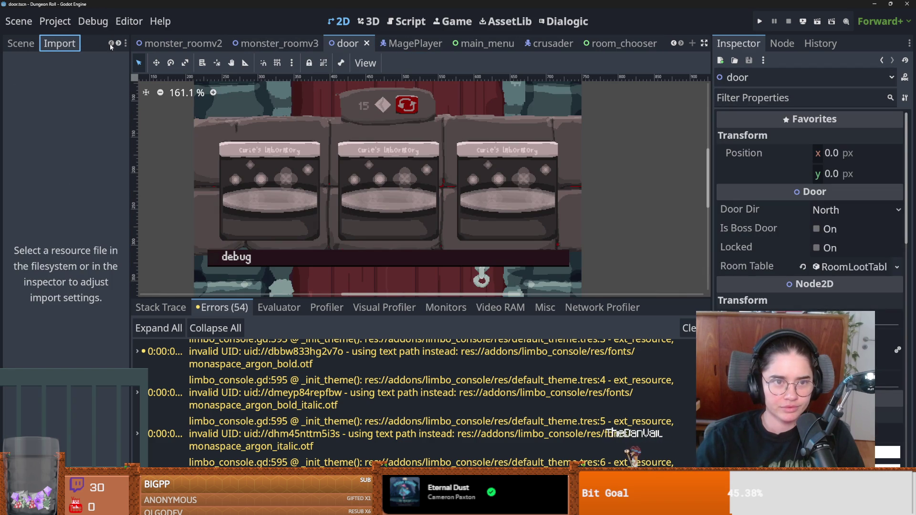
click(21, 44)
click(40, 220)
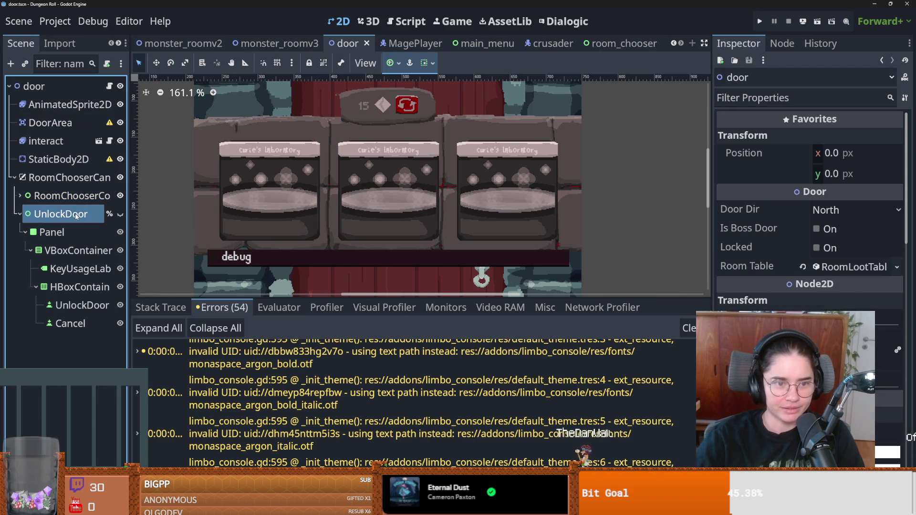
click(19, 195)
click(26, 214)
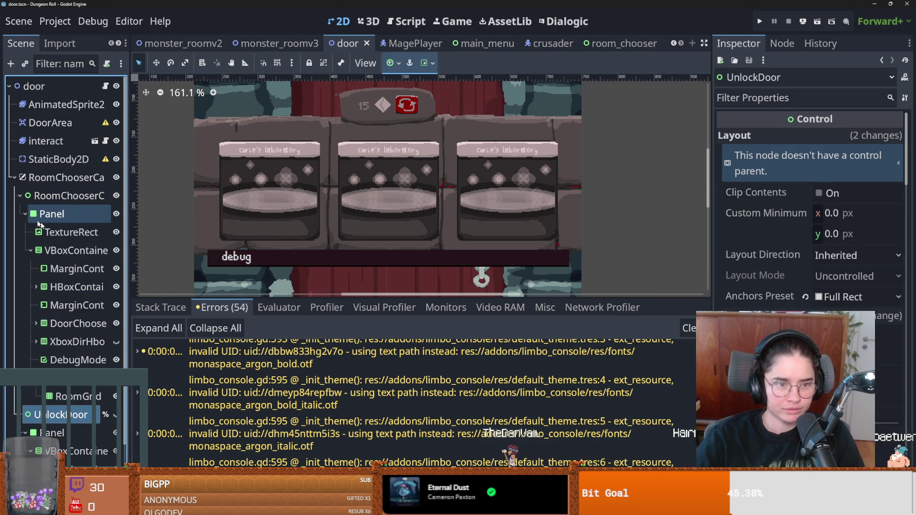
click(36, 287)
click(36, 287)
click(31, 250)
Inspect the first room card's Room Table, save, and open limbo_console.gd at line 595
click(234, 210)
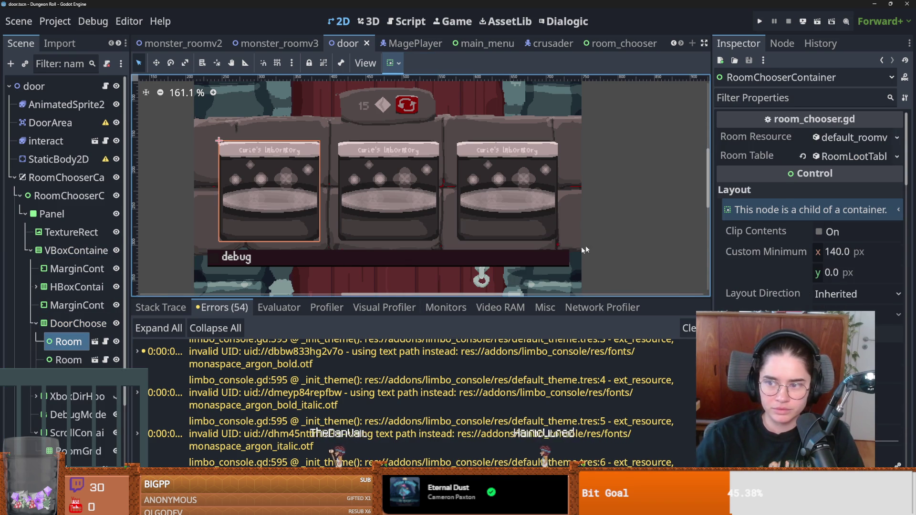
click(854, 153)
key(ctrl+s)
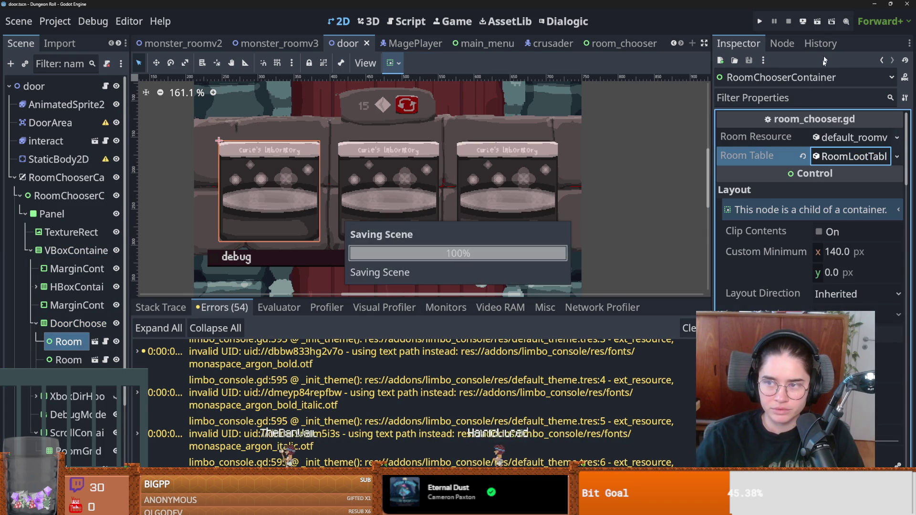
double_click(547, 433)
scroll(367, 402, up, 5)
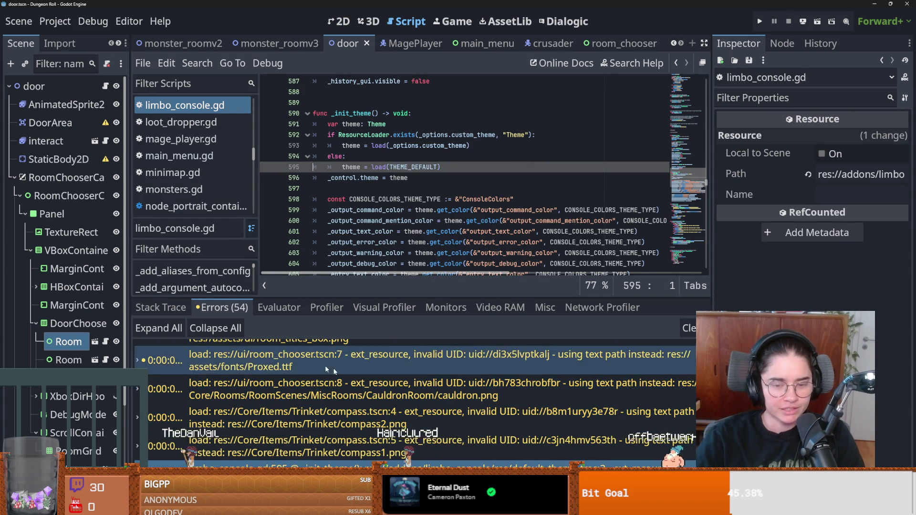
Filter the FileSystem dock for 'wall_shoo' and open wall_shooter.tscn
scroll(349, 377, up, 5)
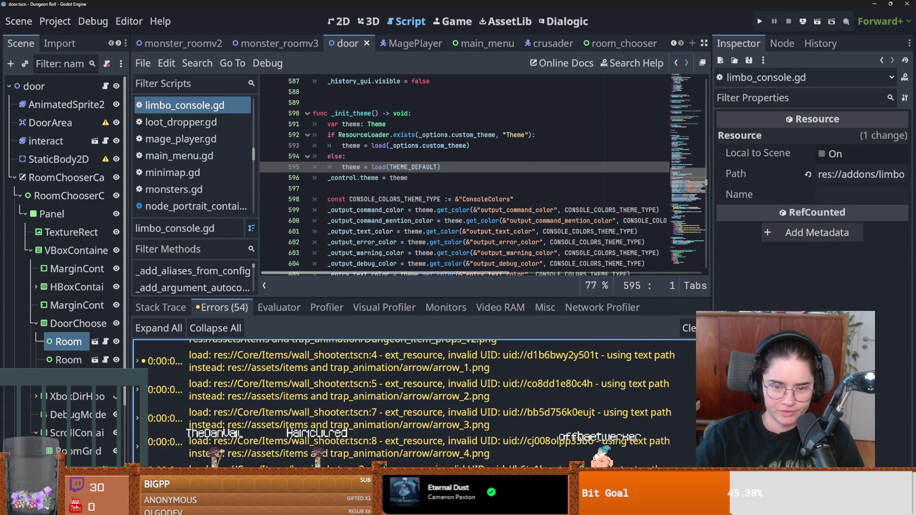
click(60, 43)
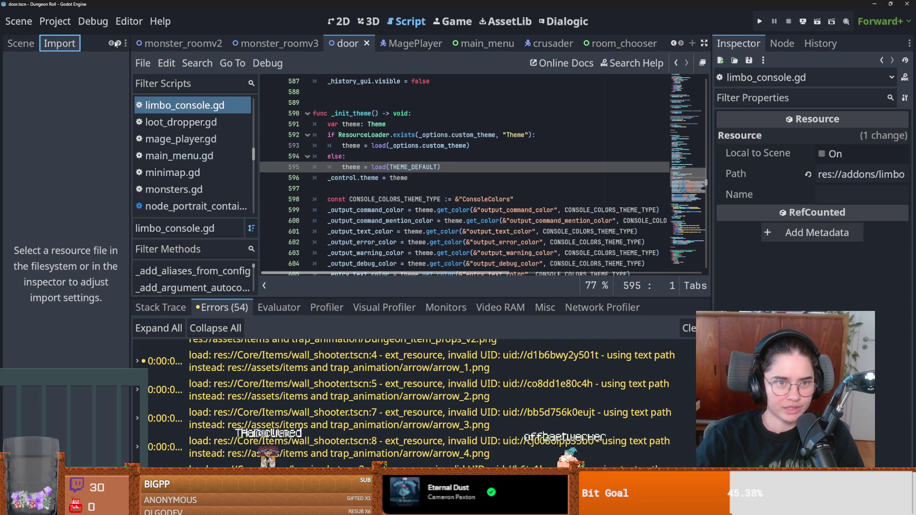
click(72, 43)
click(59, 89)
key(ctrl+a)
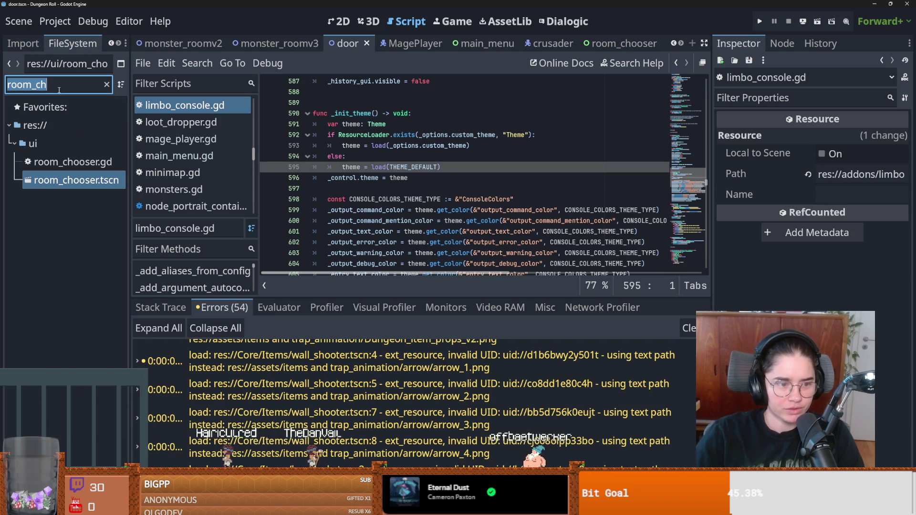
text(wall_shoo)
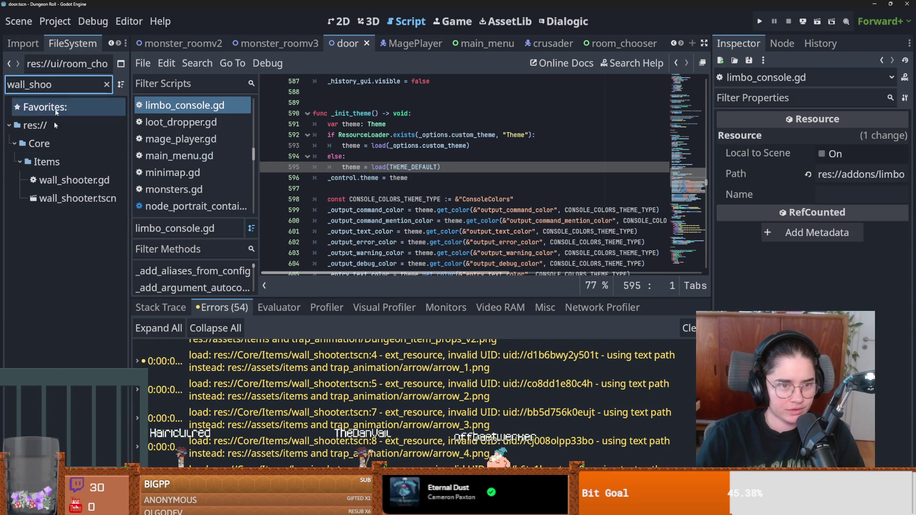
click(72, 198)
double_click(71, 205)
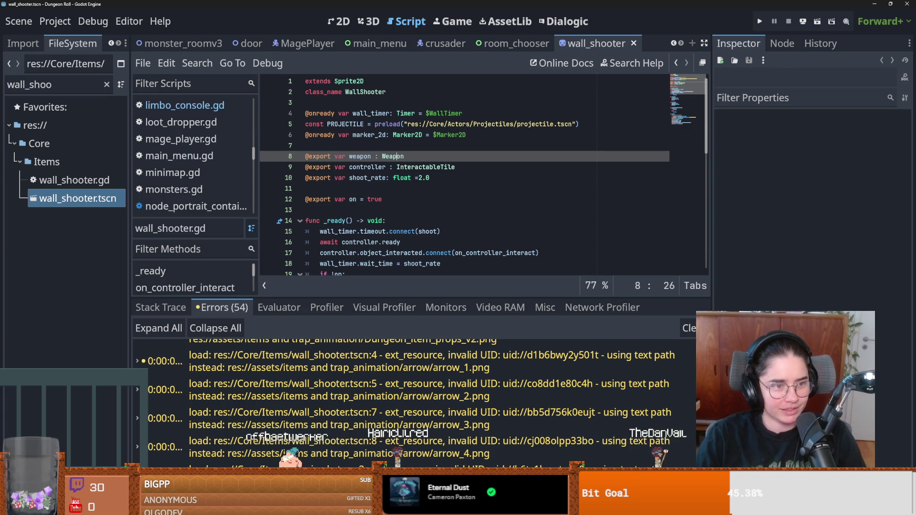
Save the wall_shooter scene and select its WallShooter root node in the Scene dock
key(Down)
key(Down)
key(Down)
key(ctrl+s)
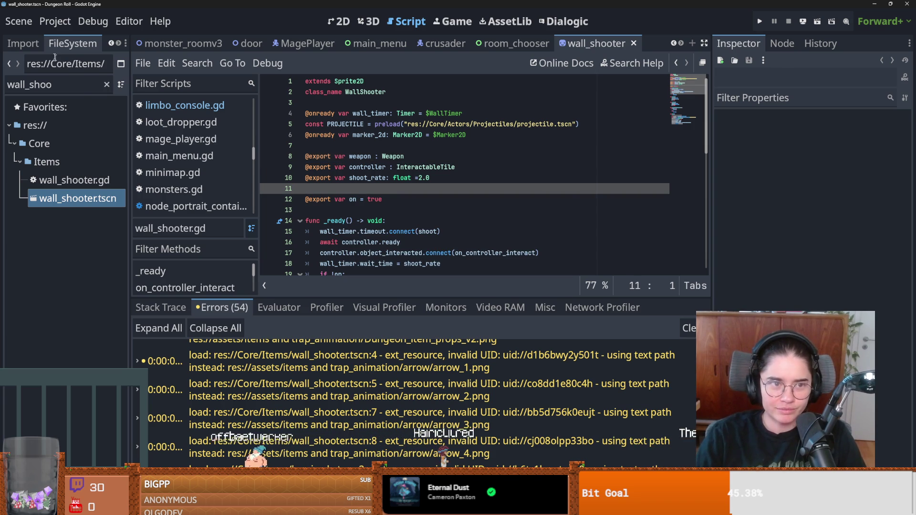
click(23, 43)
click(111, 44)
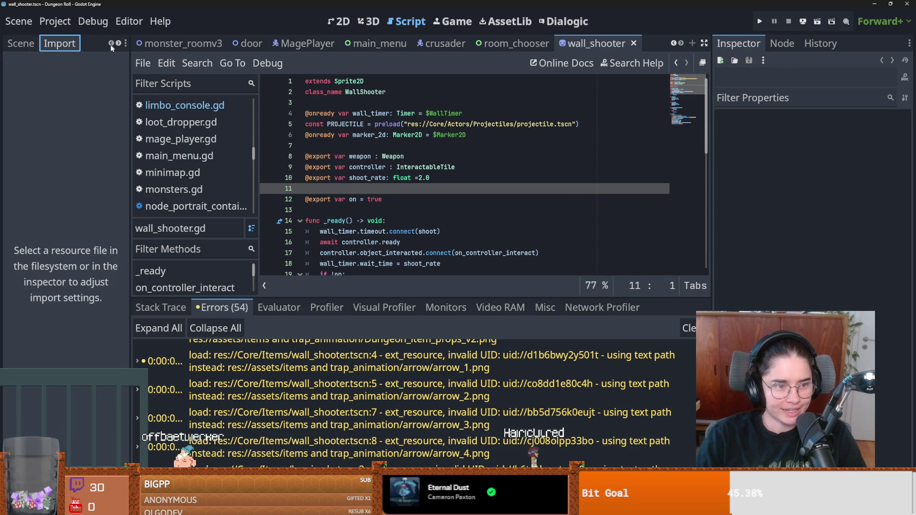
click(20, 44)
click(51, 86)
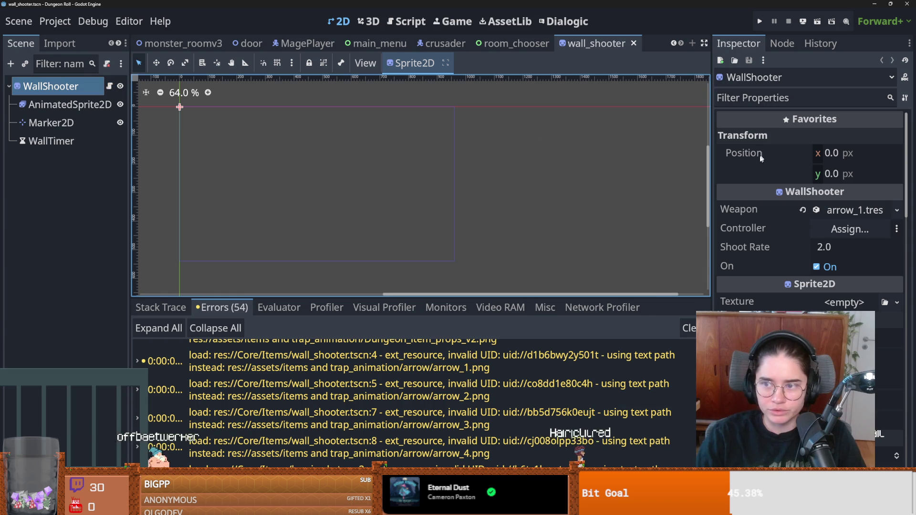
Select AnimatedSprite2D, run the game to character select via Play Game, then close it
click(72, 107)
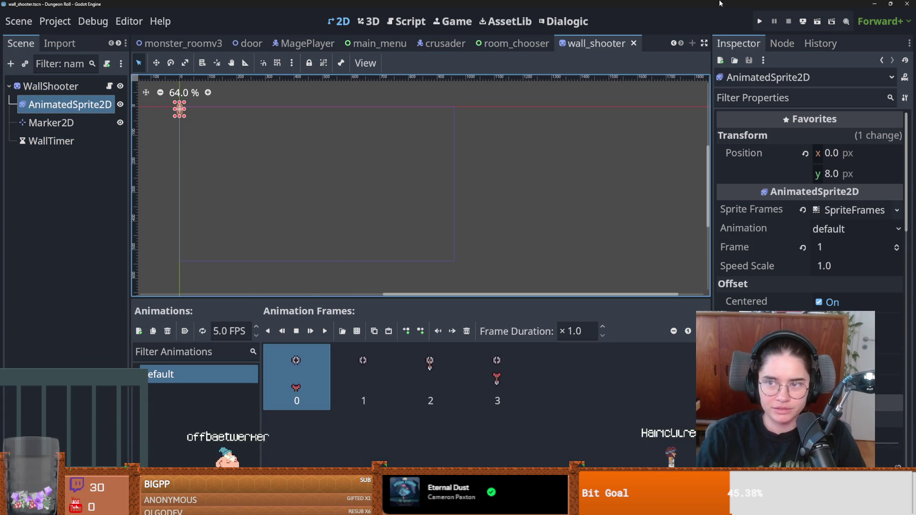
click(758, 22)
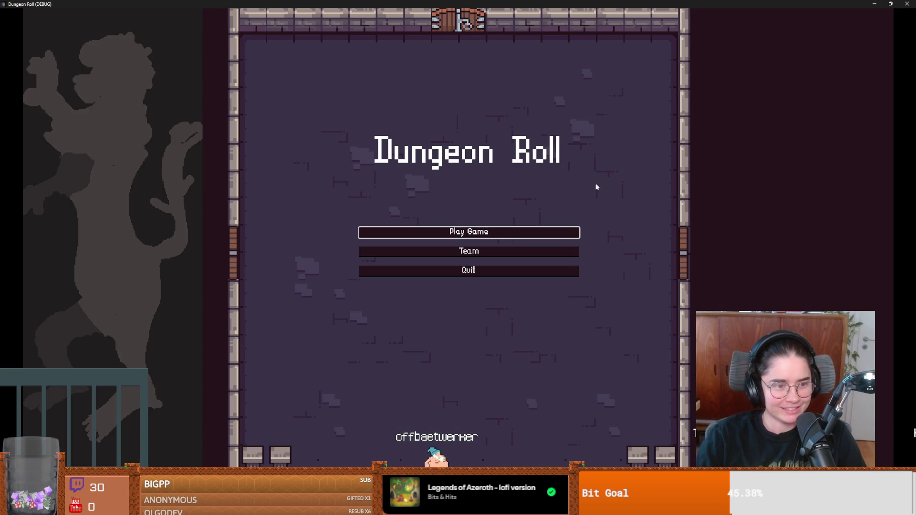
click(486, 233)
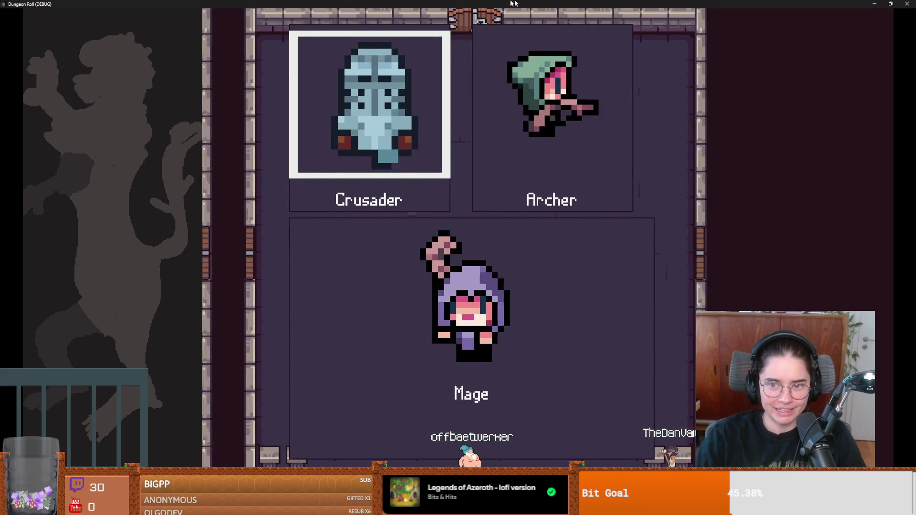
click(890, 4)
click(569, 200)
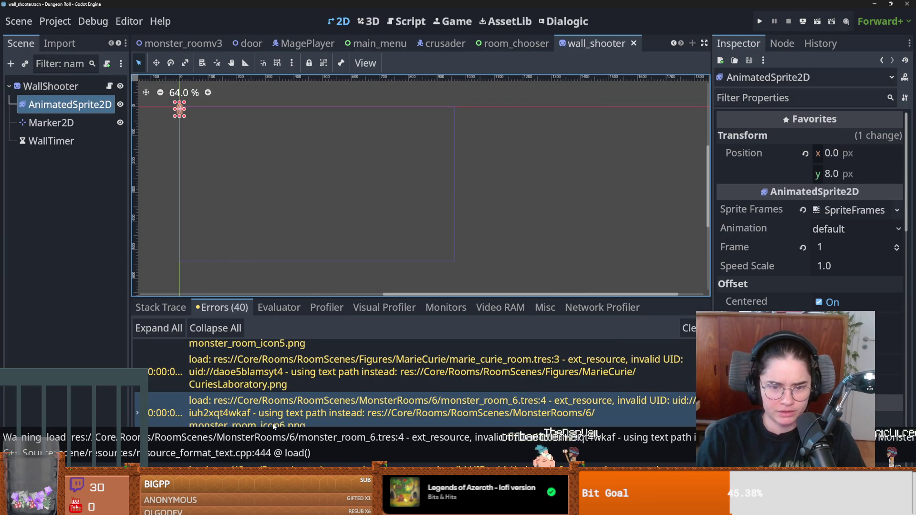
scroll(415, 403, down, 3)
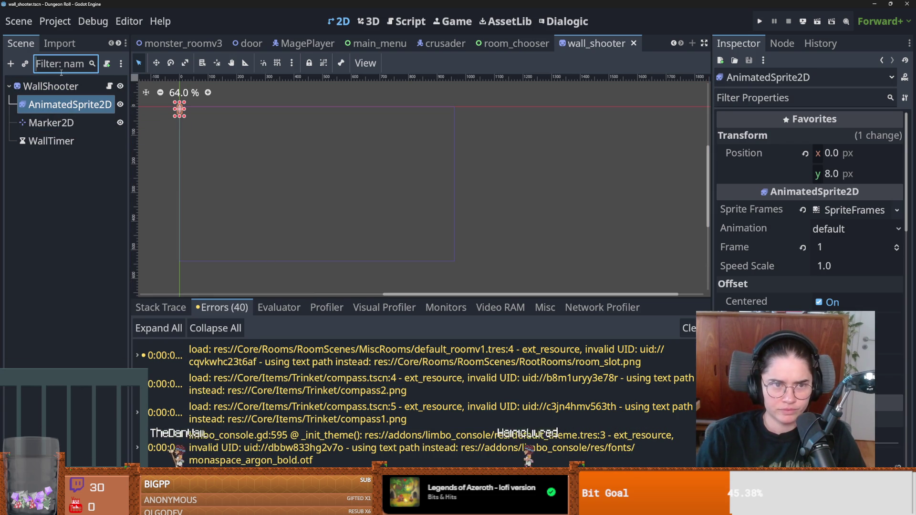
click(61, 47)
Replace the FileSystem filter with 'defau', with a brief detour to Firefox and back
click(122, 44)
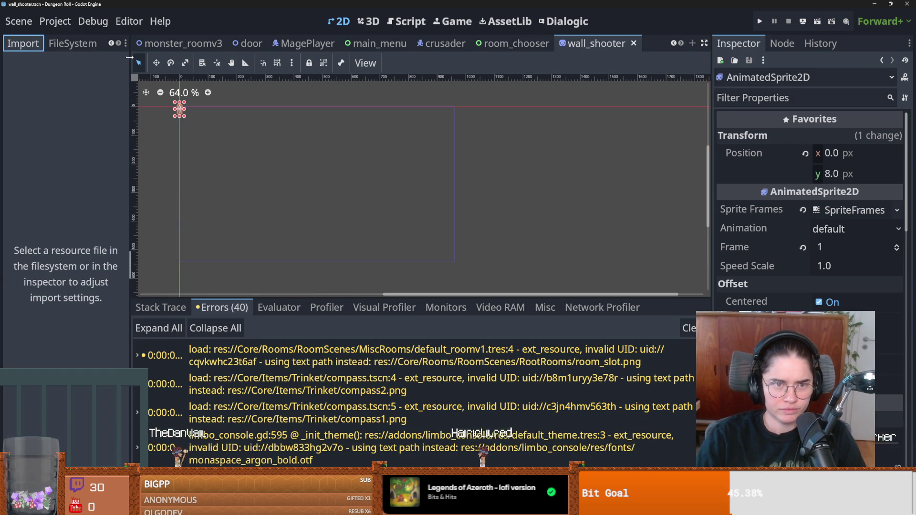
click(122, 48)
click(95, 89)
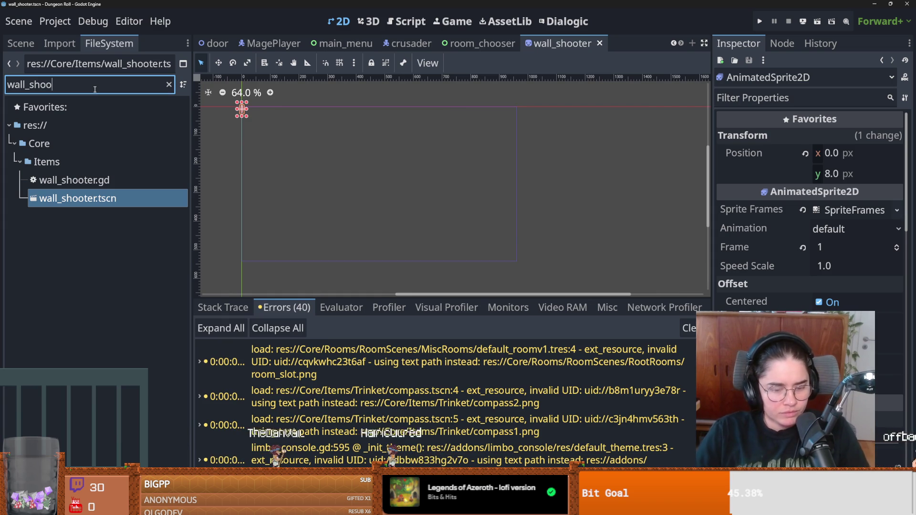
key(ctrl+a)
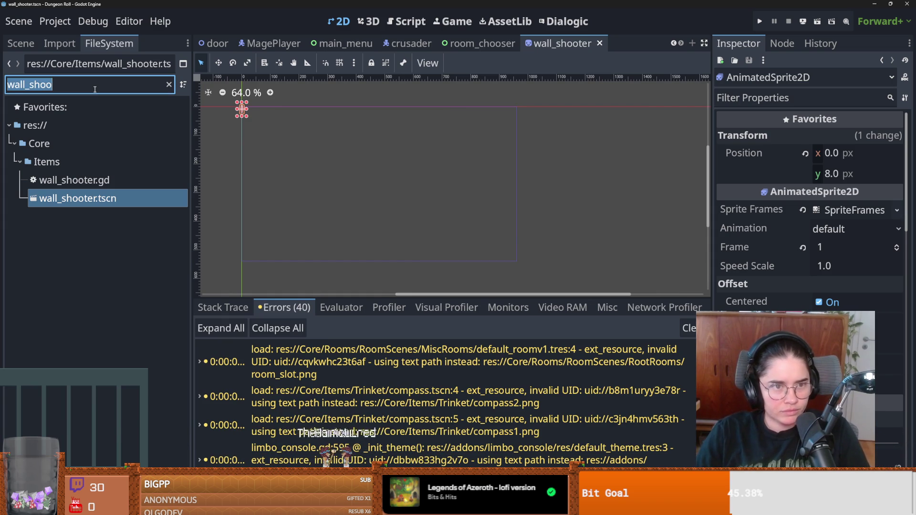
text(df)
key(BackSpace)
text(efault)
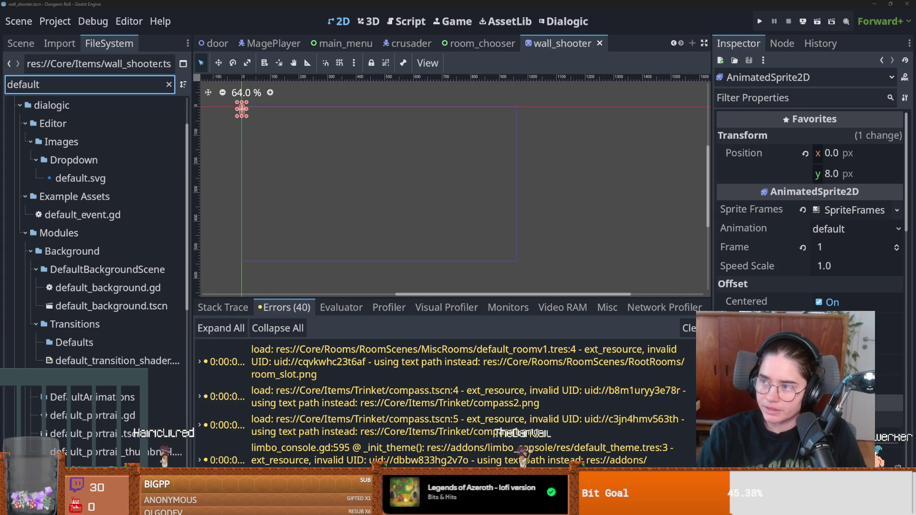
key(alt+Tab)
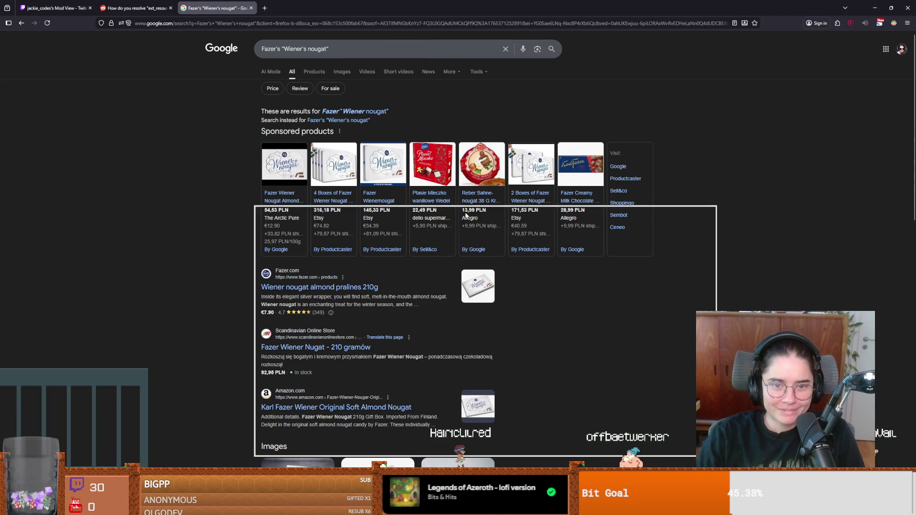
key(alt+Tab)
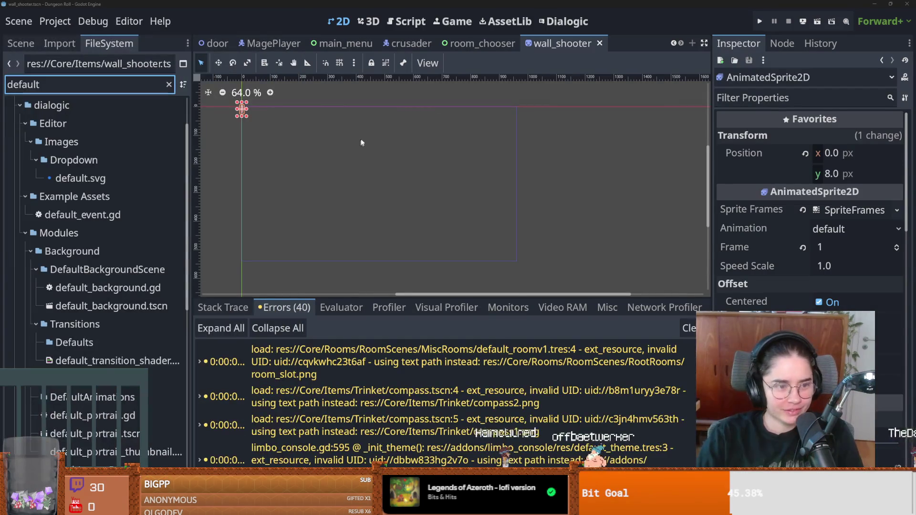
Save wall_shooter, narrow the filter to 'default_r', and open default_roomv1.tscn
key(f)
key(ctrl+s)
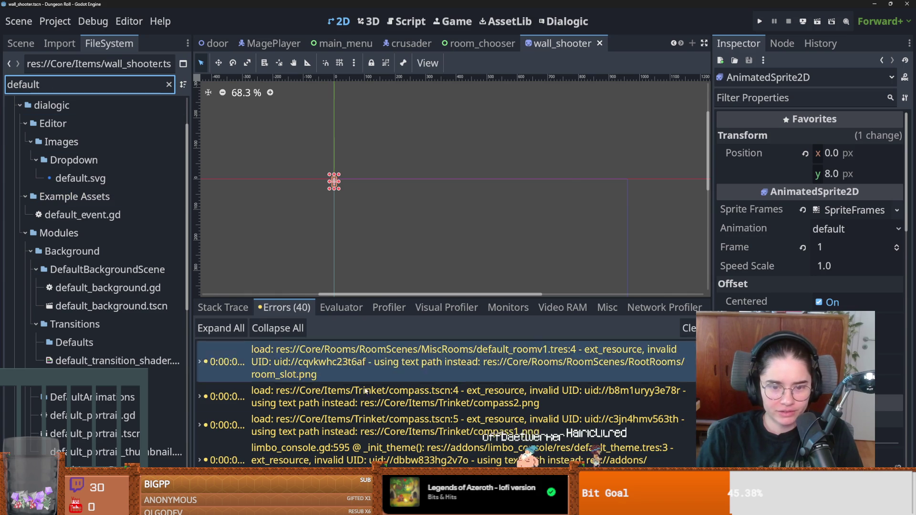
text(_r)
click(139, 221)
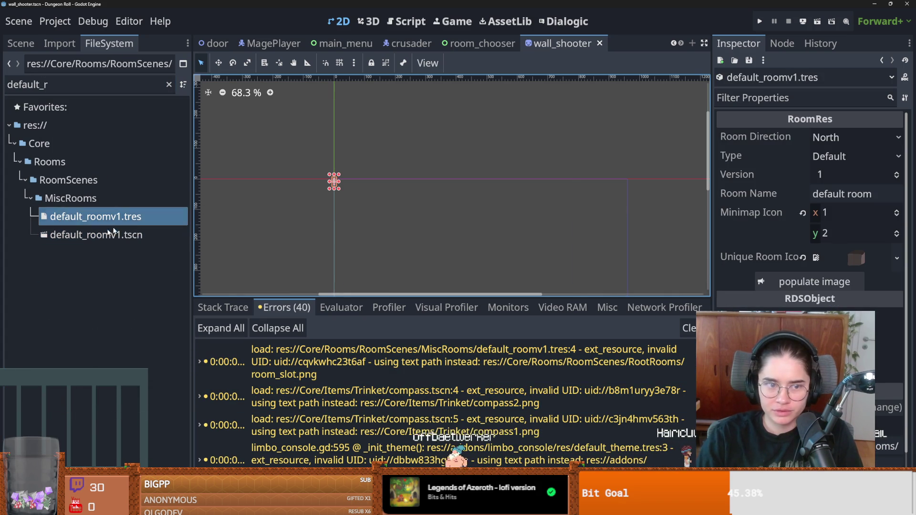
double_click(119, 235)
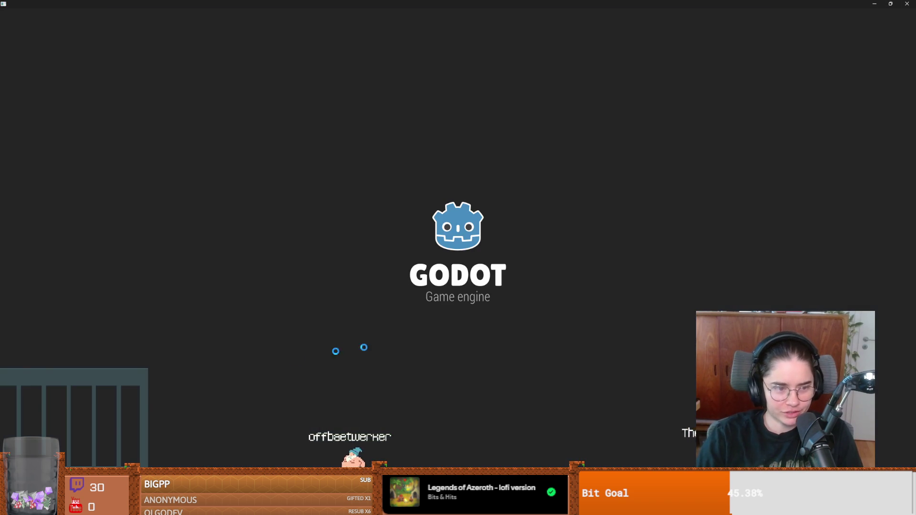
Shrink and close the running Dungeon Roll game, then return to the FileSystem filter
key(super+Down)
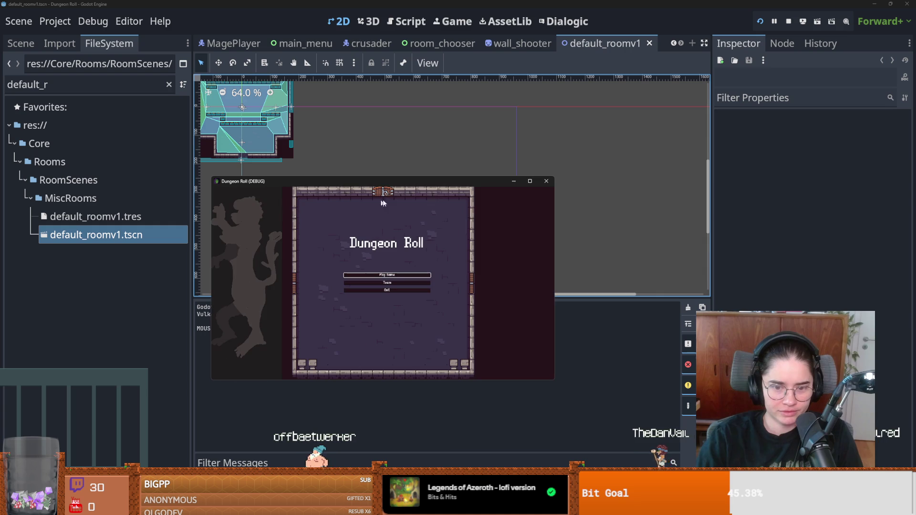
click(547, 182)
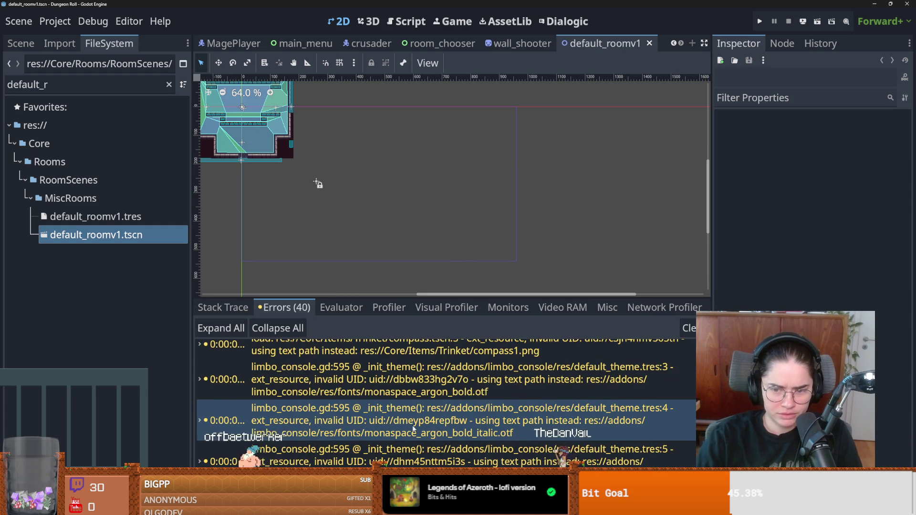
scroll(414, 428, down, 3)
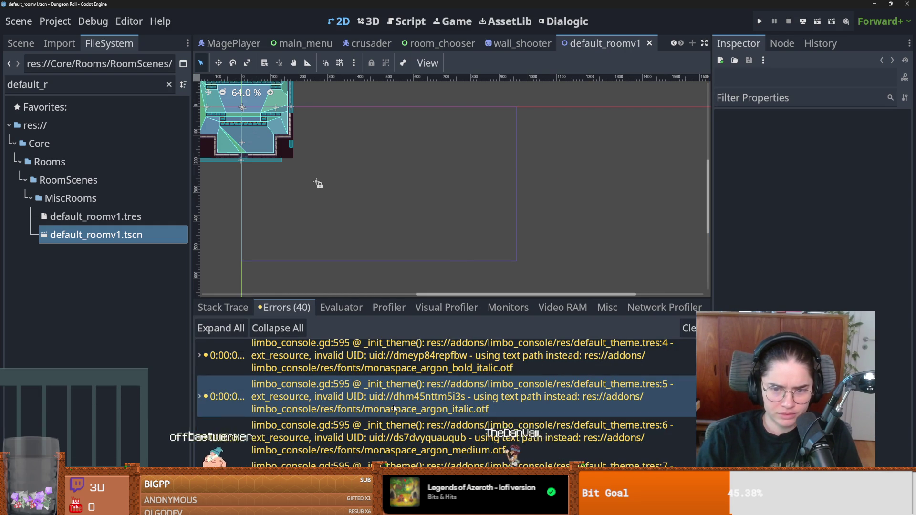
scroll(394, 409, down, 5)
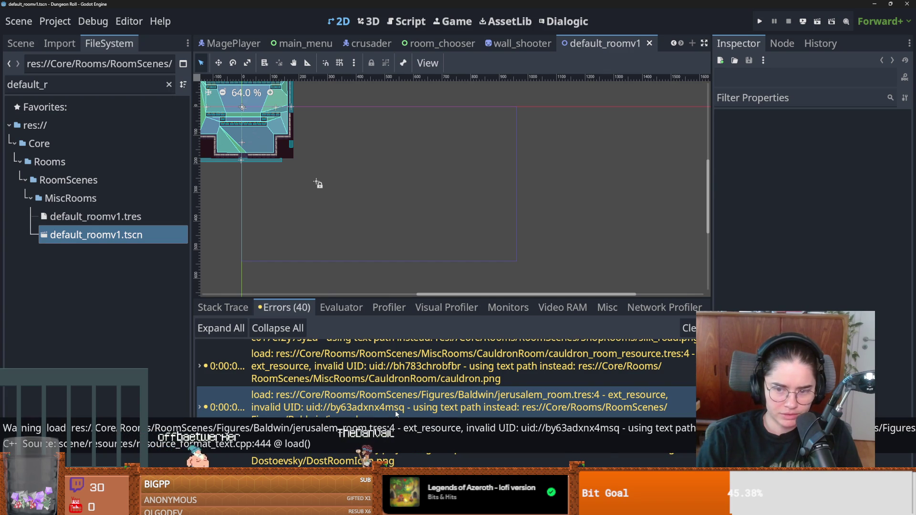
click(59, 90)
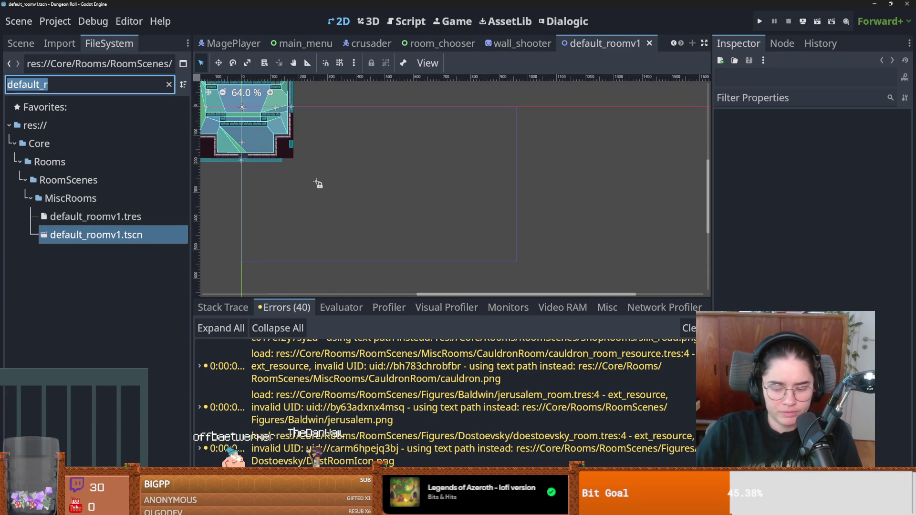
Filter the project files for 'jer' and inspect jerusalem_room.tres
text(jeru)
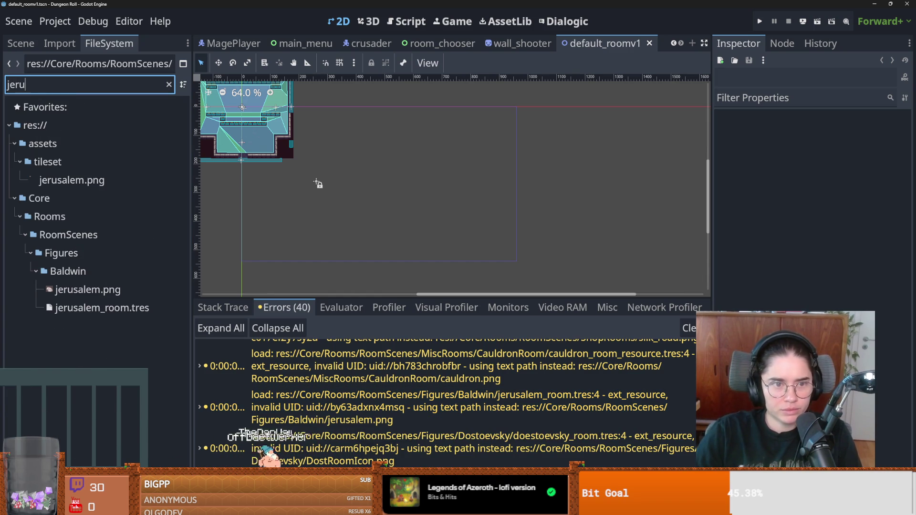
click(102, 307)
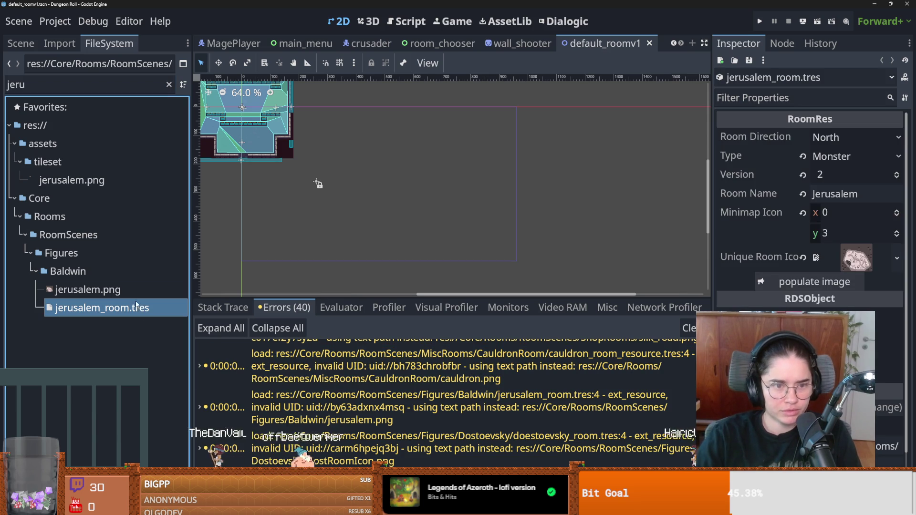
click(24, 45)
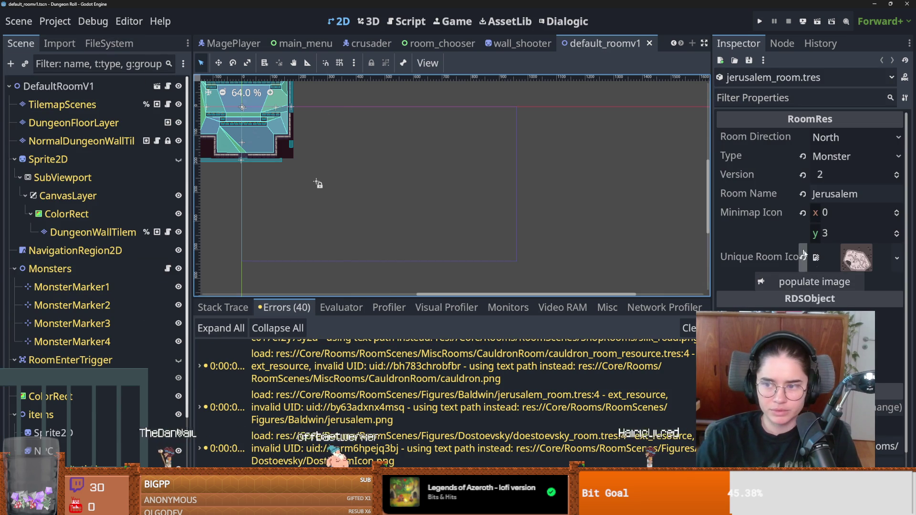
Reveal the room's unique icon image jerusalem.png in FileSystem and save the scene
click(856, 260)
key(ctrl+s)
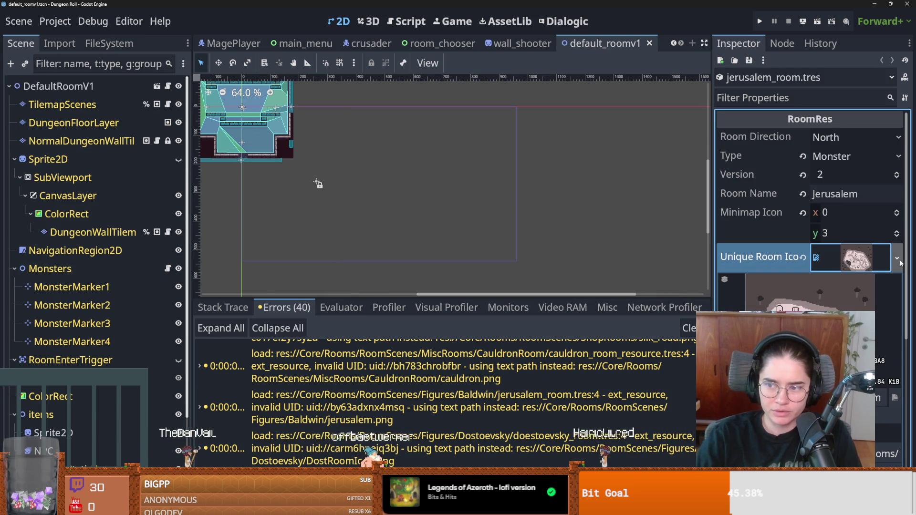
click(897, 258)
scroll(811, 239, down, 5)
click(801, 443)
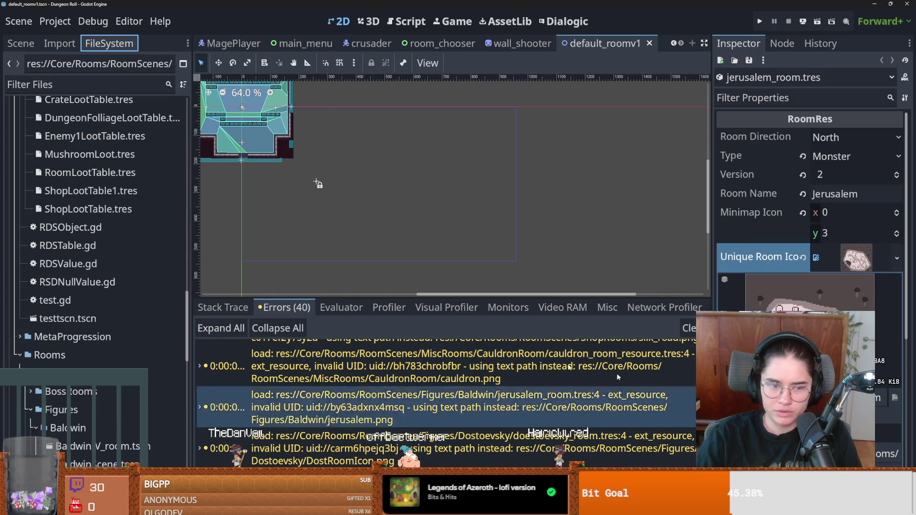
click(763, 253)
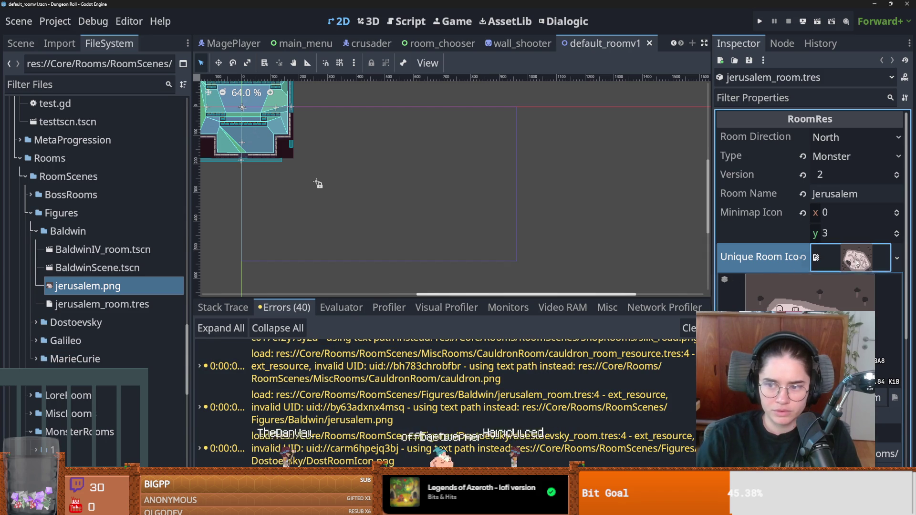
key(ctrl+s)
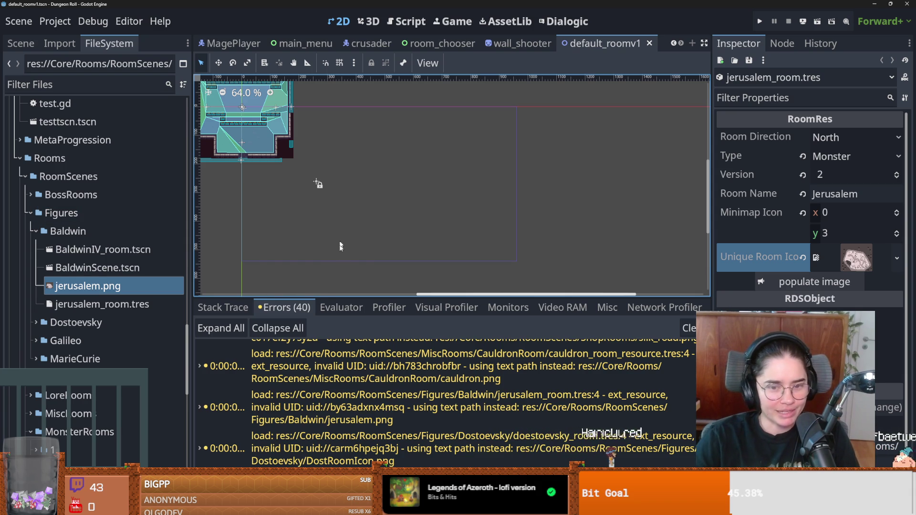
Scroll the Debugger errors, selecting the west_door load error, then the spikes.tscn one
scroll(452, 413, down, 5)
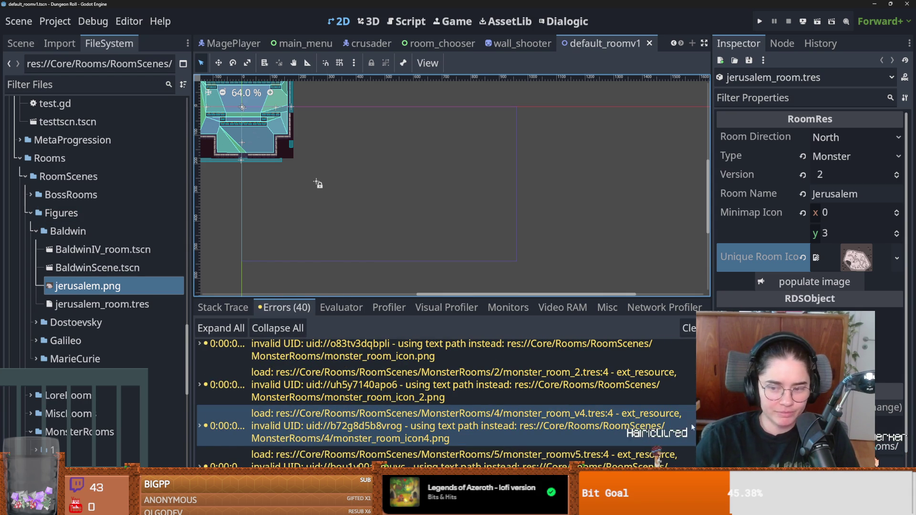
scroll(447, 403, down, 3)
scroll(447, 403, up, 5)
scroll(573, 409, down, 5)
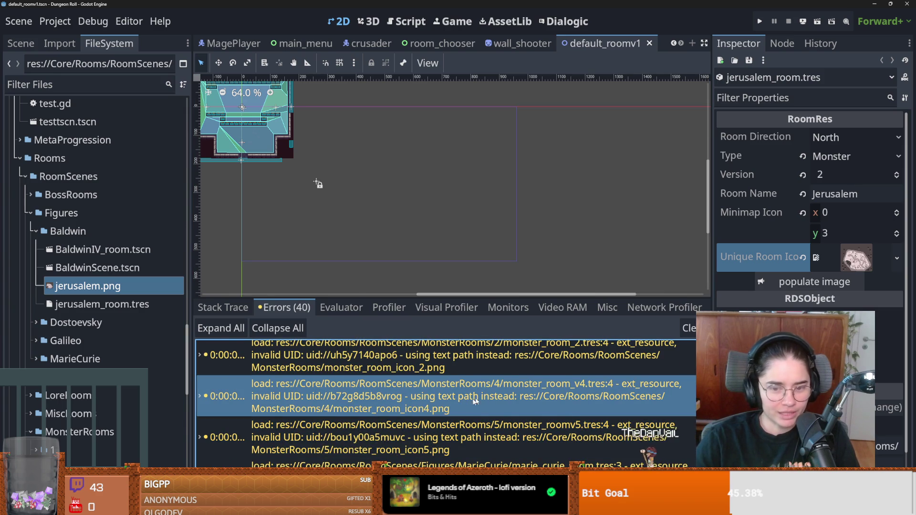
scroll(463, 411, down, 5)
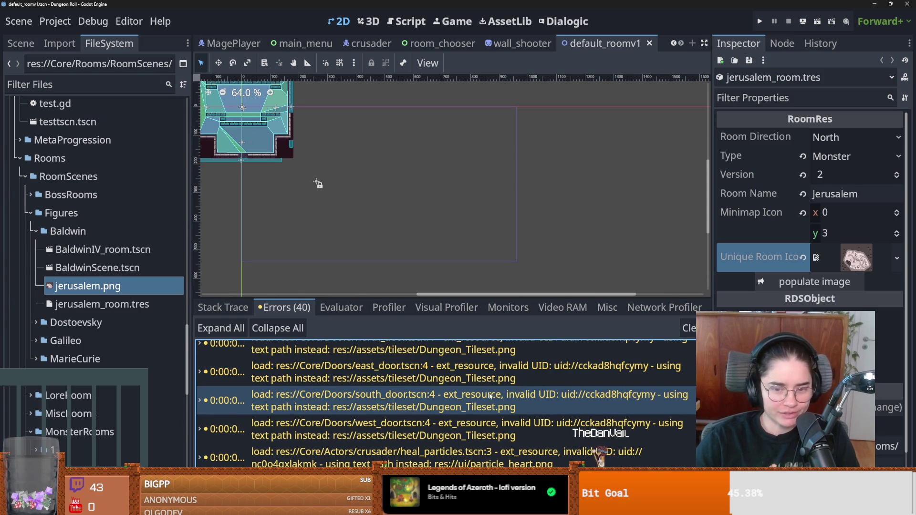
scroll(506, 398, down, 3)
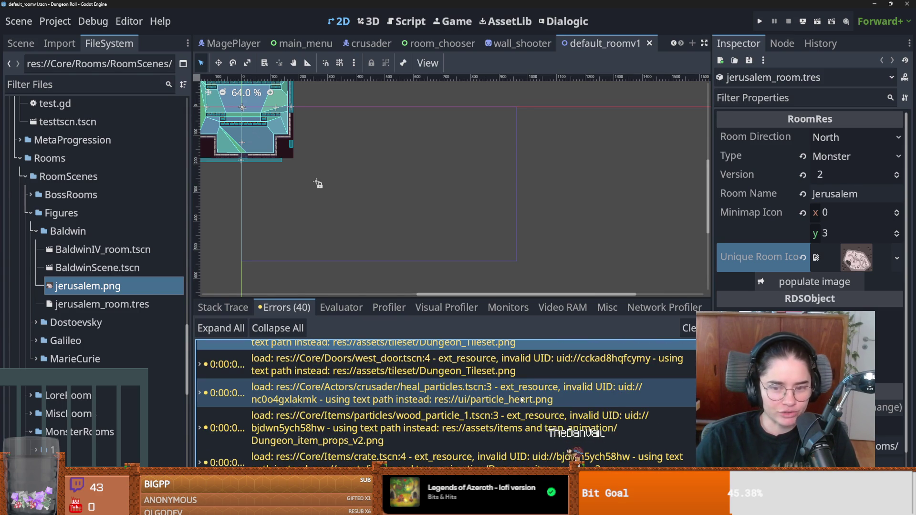
click(515, 367)
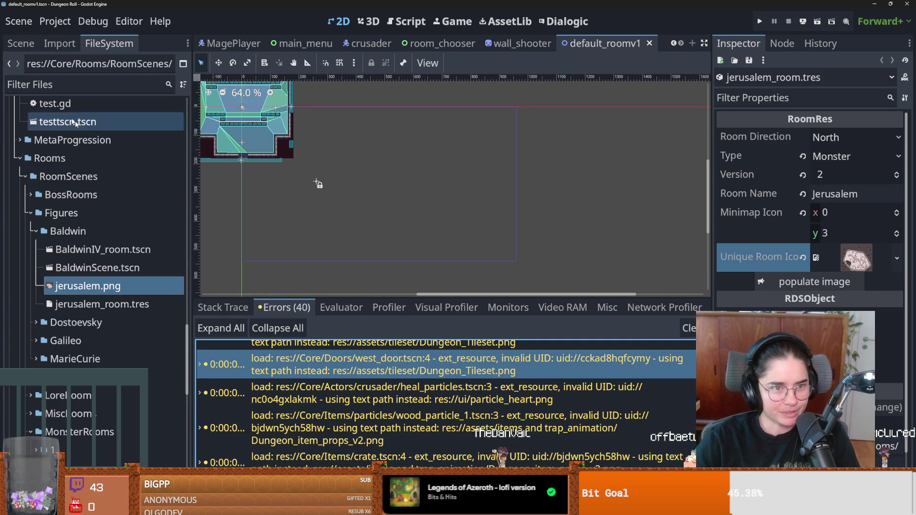
scroll(422, 409, down, 3)
scroll(467, 412, down, 4)
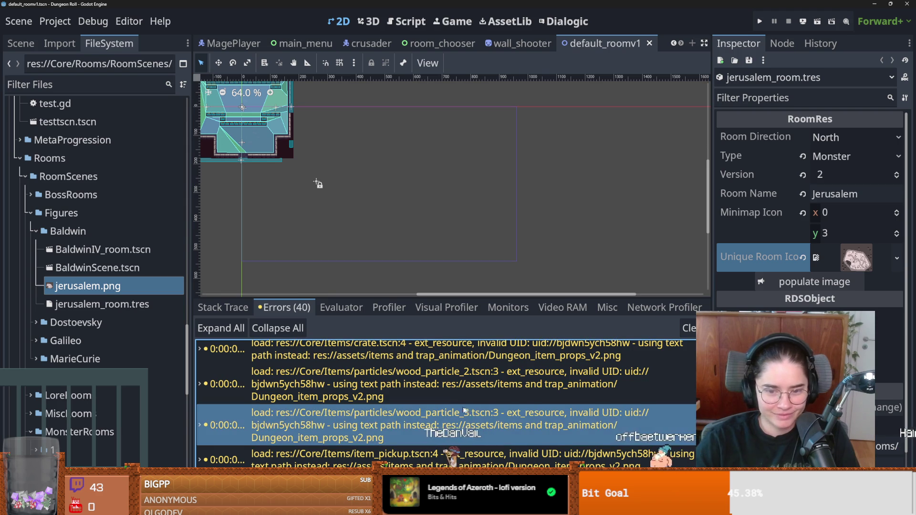
scroll(443, 412, down, 5)
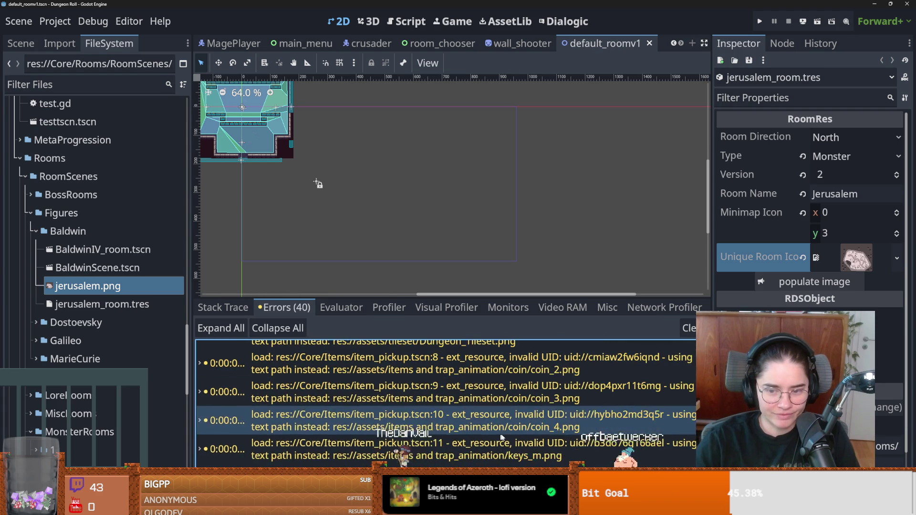
click(387, 397)
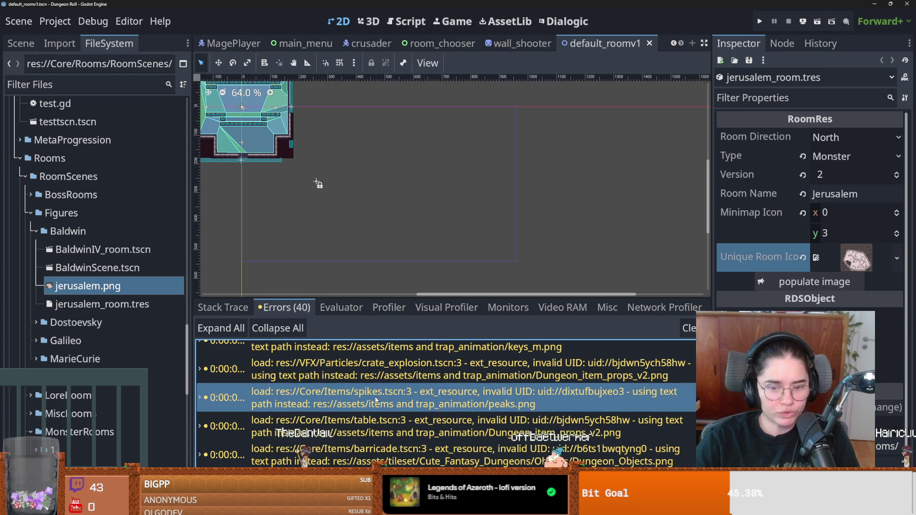
Filter files for 'spike', open spikes.tscn, save it and close its tab
click(65, 84)
text(spike)
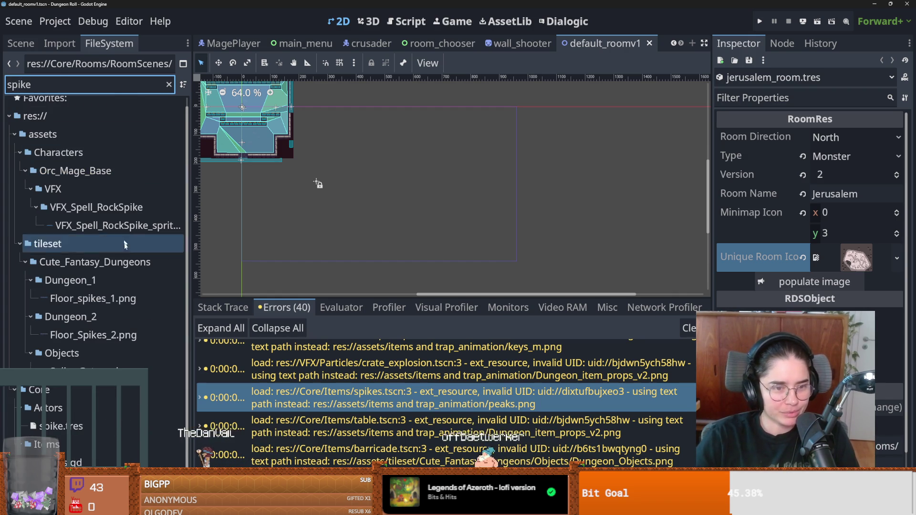
double_click(52, 480)
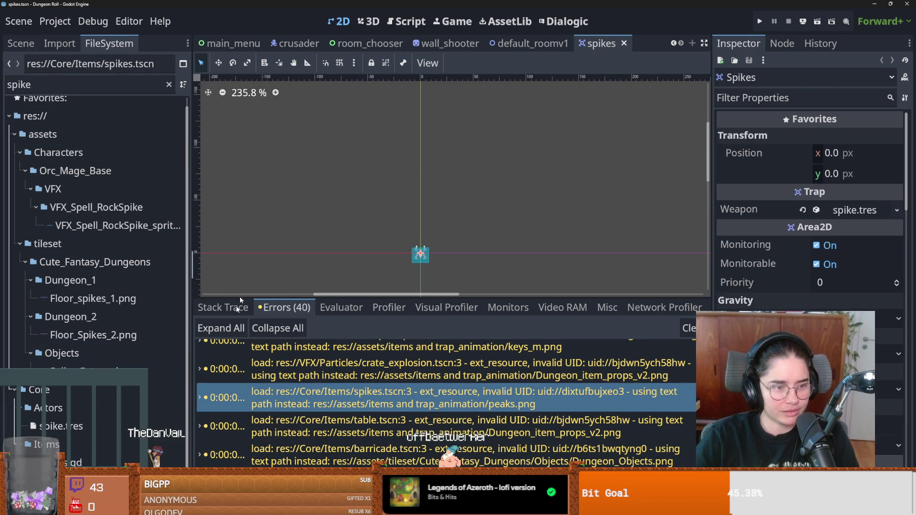
key(ctrl+s)
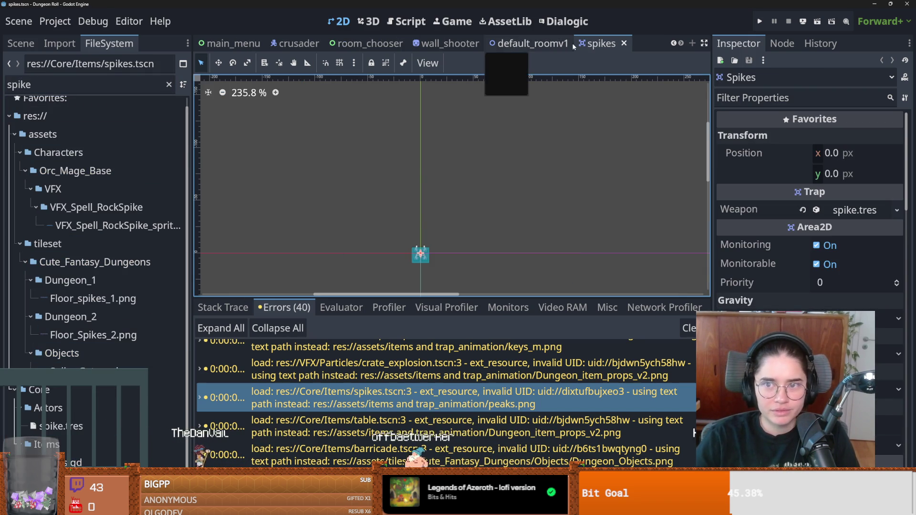
key(ctrl+s)
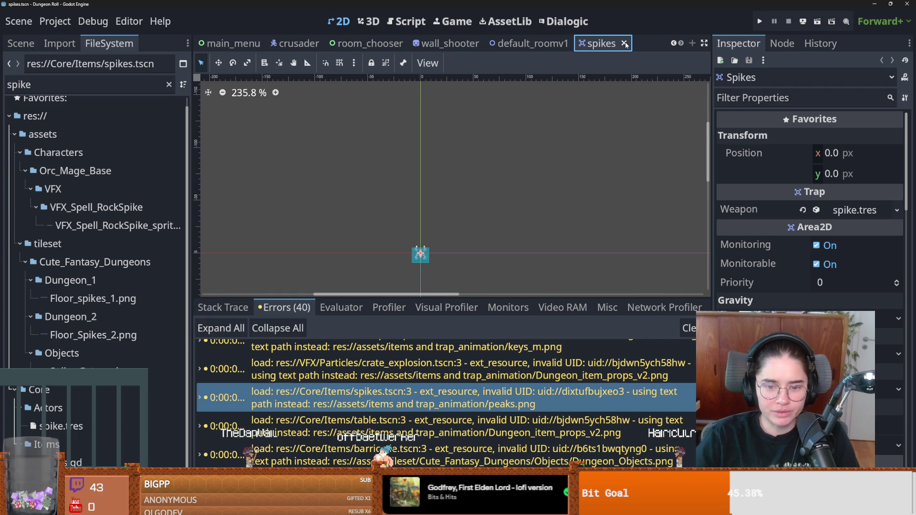
click(624, 44)
Filter for 'table', open table.tscn, then close it and the default_roomv1 tab
double_click(63, 86)
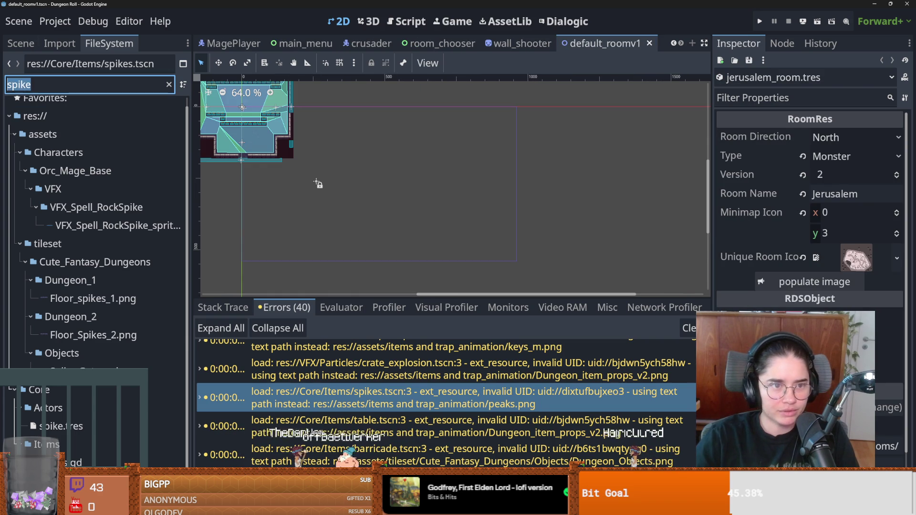
text(table)
scroll(96, 238, down, 6)
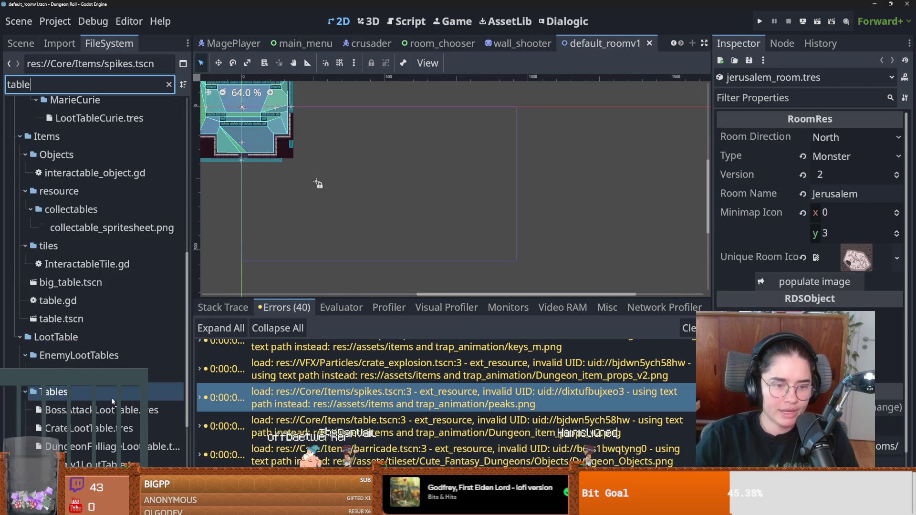
double_click(61, 319)
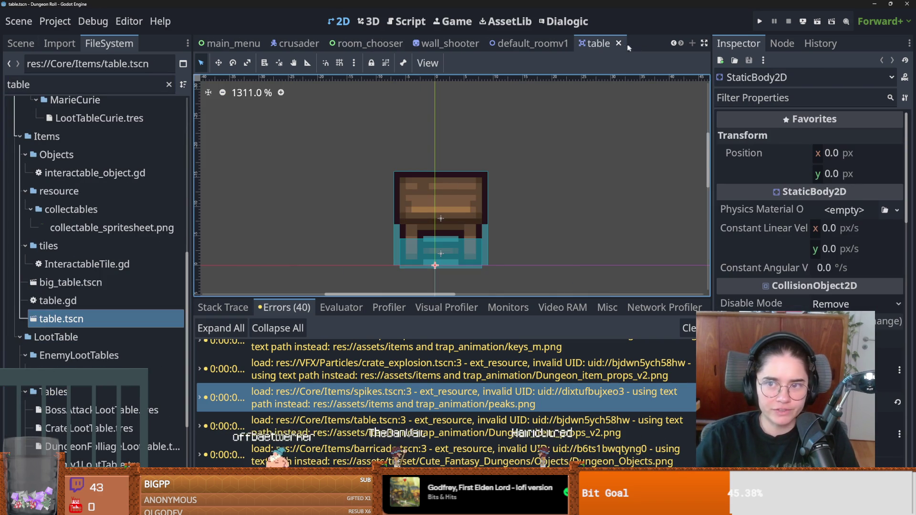
click(618, 44)
click(649, 43)
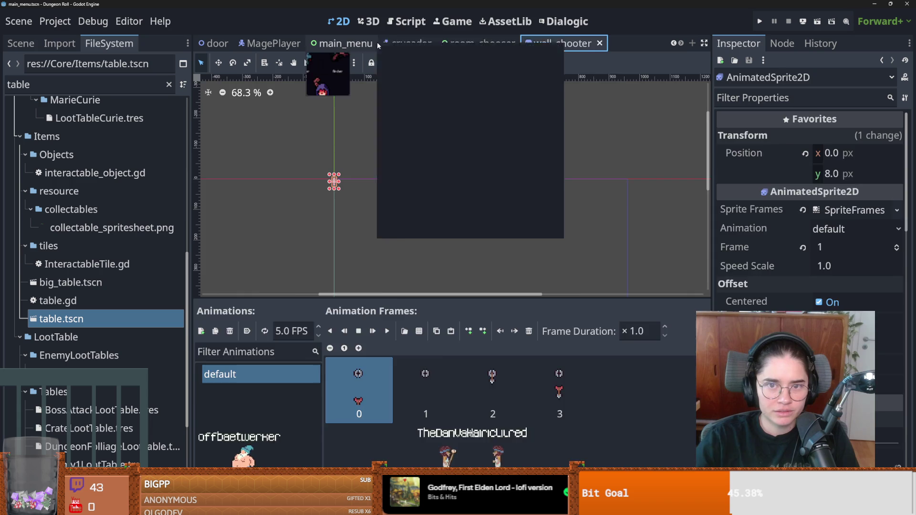
Cancel Save Scene As for main_menu, close all scene tabs, and run the game
right_click(376, 42)
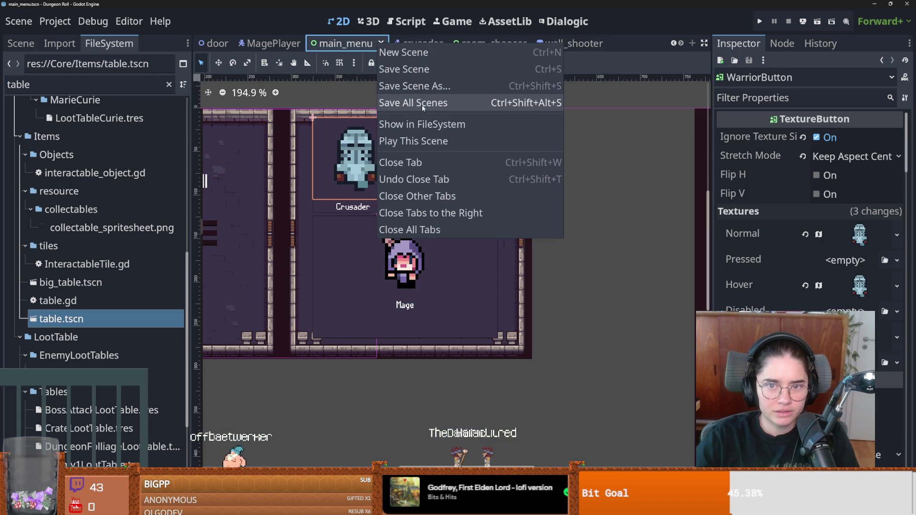
click(442, 88)
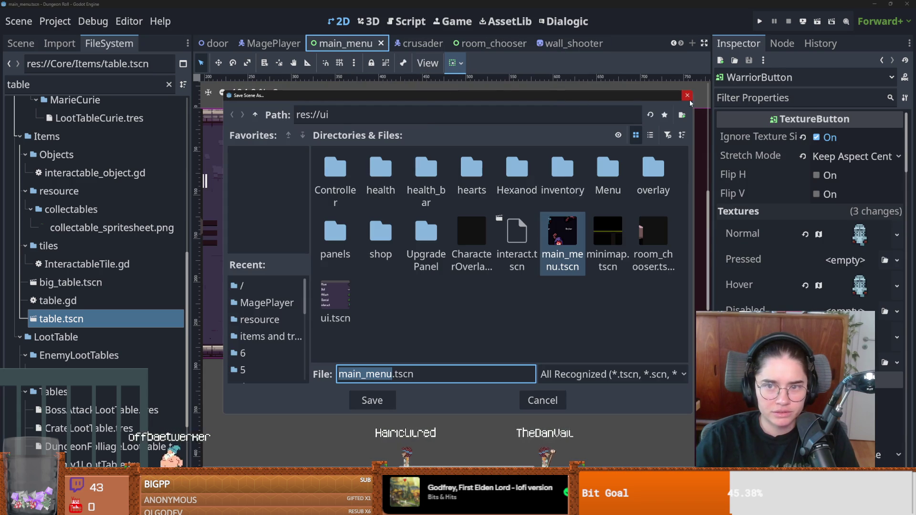
key(Escape)
right_click(368, 42)
click(430, 220)
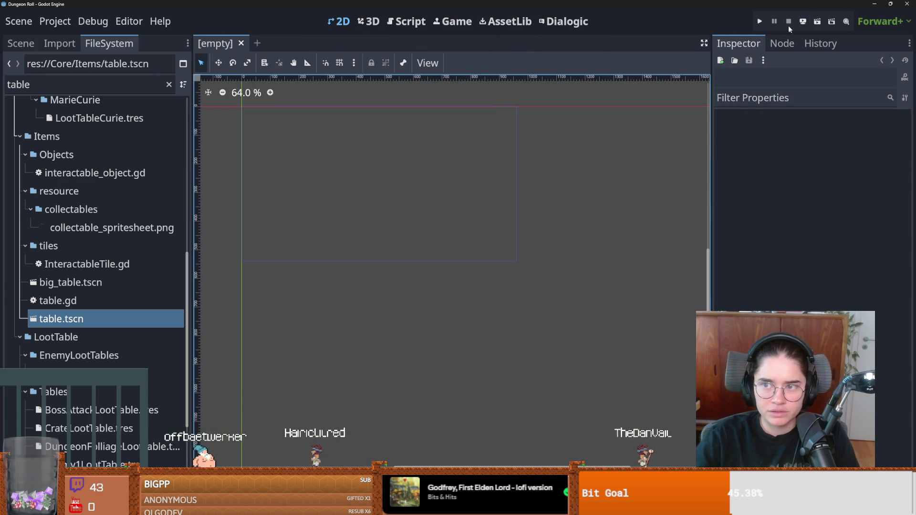
click(761, 22)
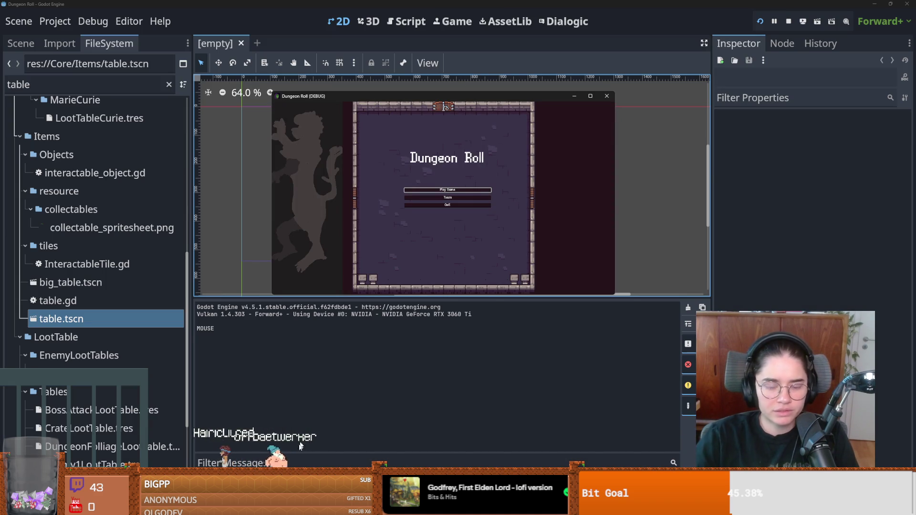
Stop the game, clear the 'table' filter, select the limbo_console theme error, and filter 'default'
click(313, 418)
drag(364, 297, 364, 86)
scroll(319, 227, up, 10)
click(69, 84)
key(BackSpace)
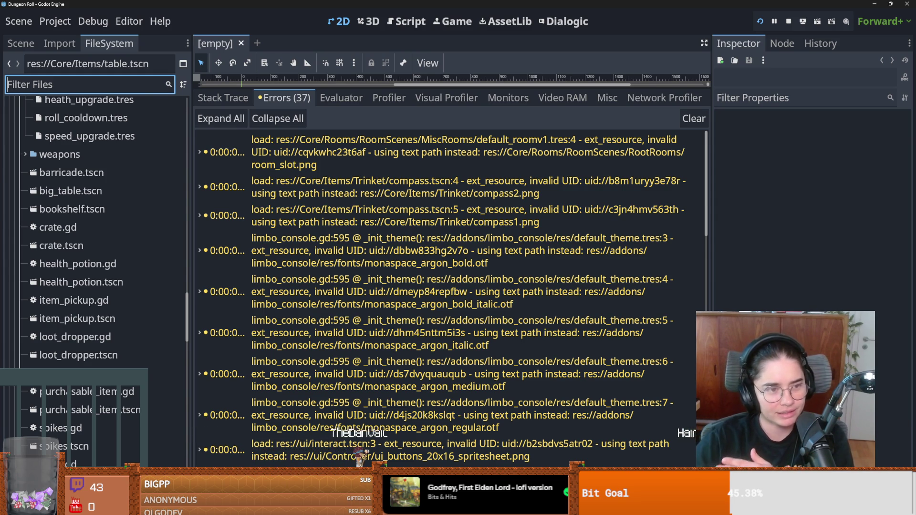
click(285, 259)
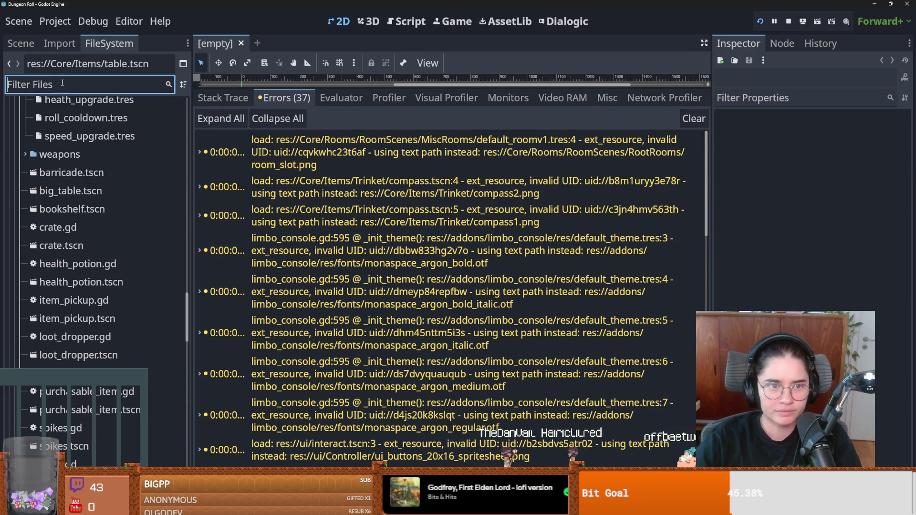
text(default)
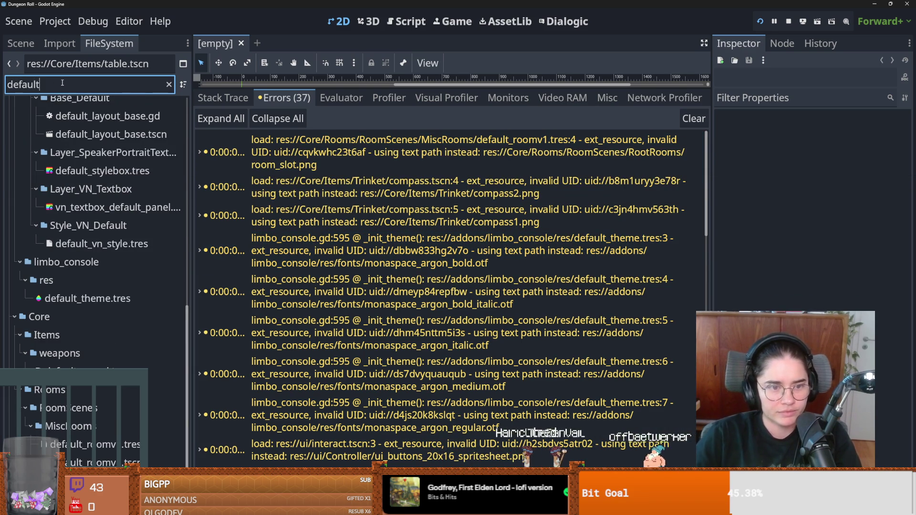
Inspect default_roomv1.tres, keep its room type Default, and select the first invalid-UID error
click(158, 444)
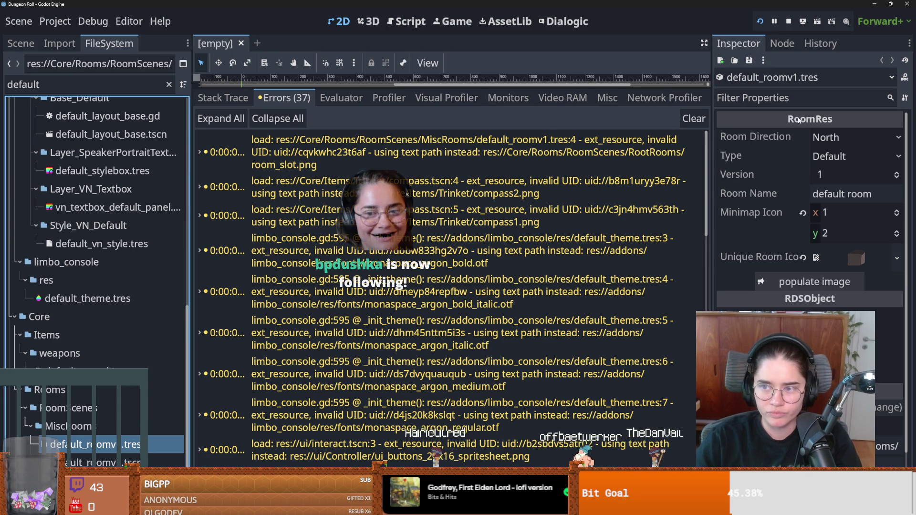
click(792, 281)
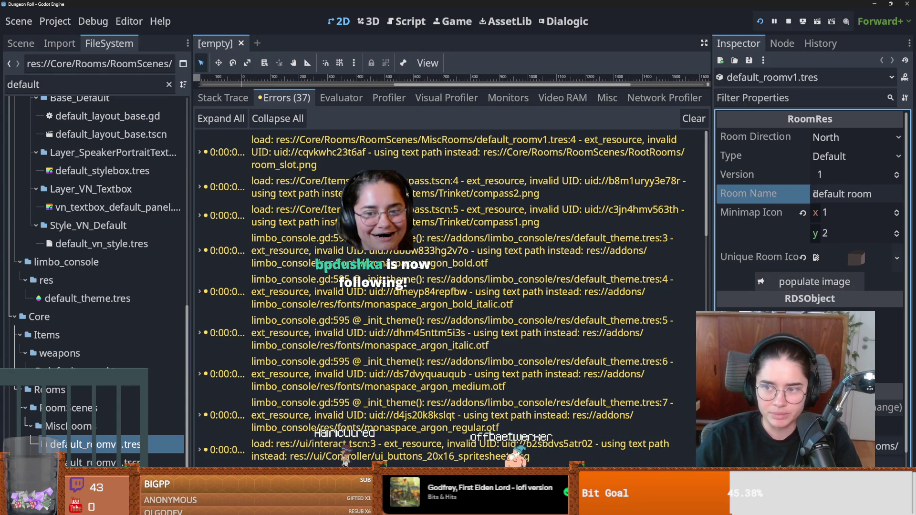
click(825, 158)
click(825, 157)
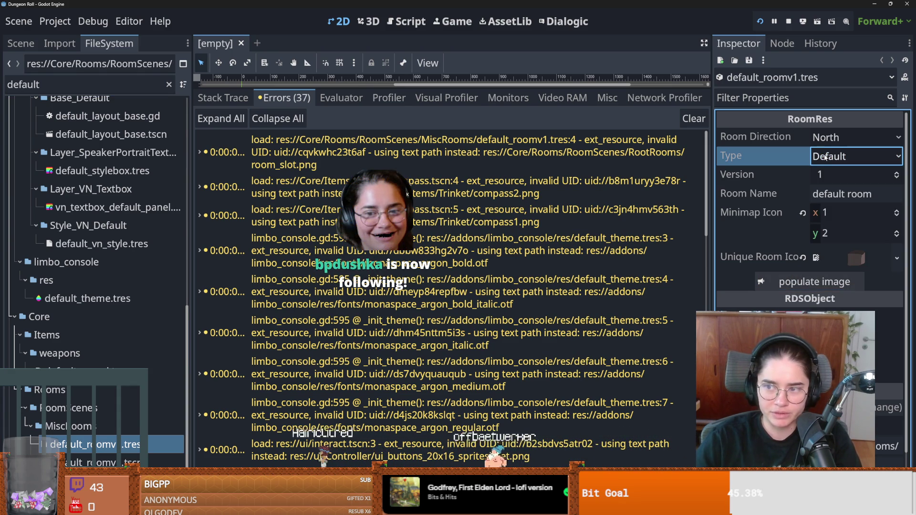
click(748, 210)
click(510, 146)
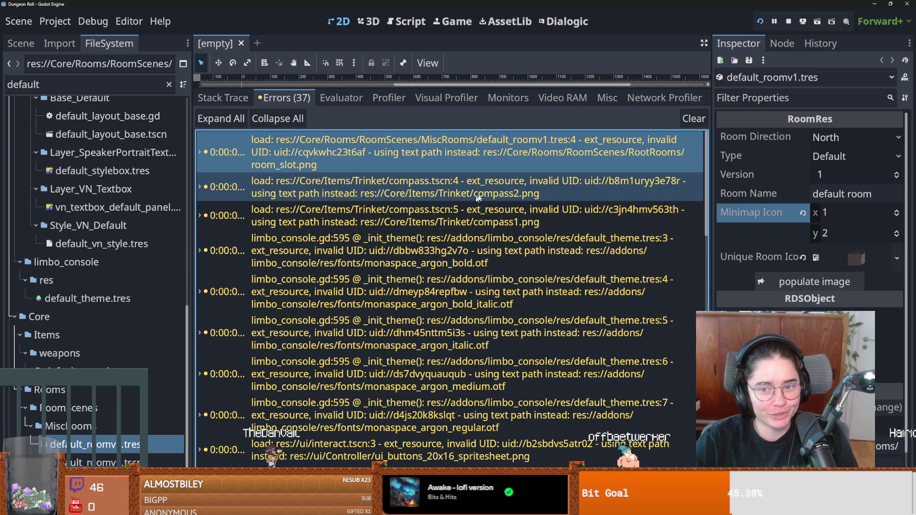
click(56, 89)
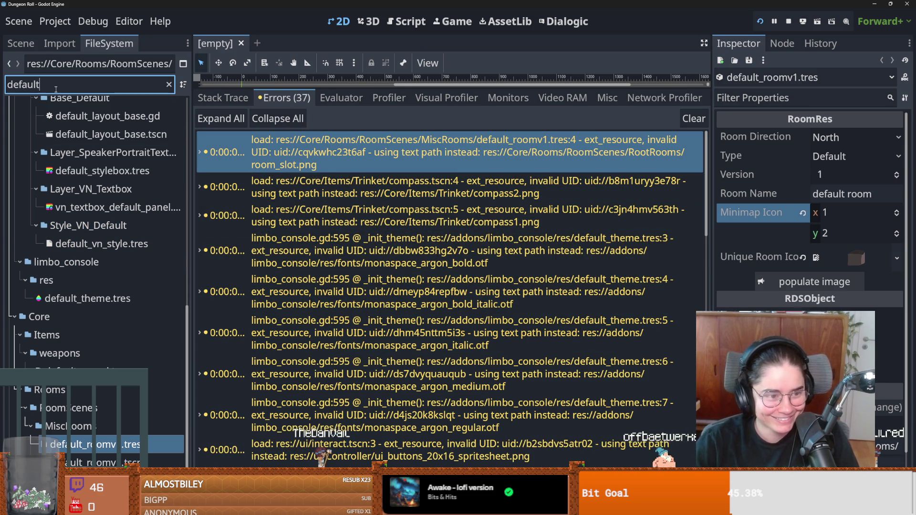
Filter files for 'room_slot' and check room_slot.png's load path and resource path in a widened Inspector
key(BackSpace)
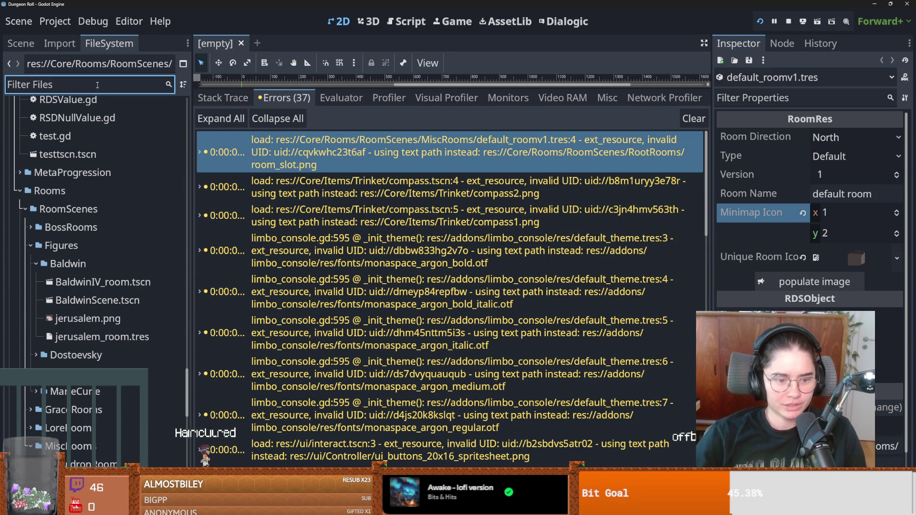
text(room_slot)
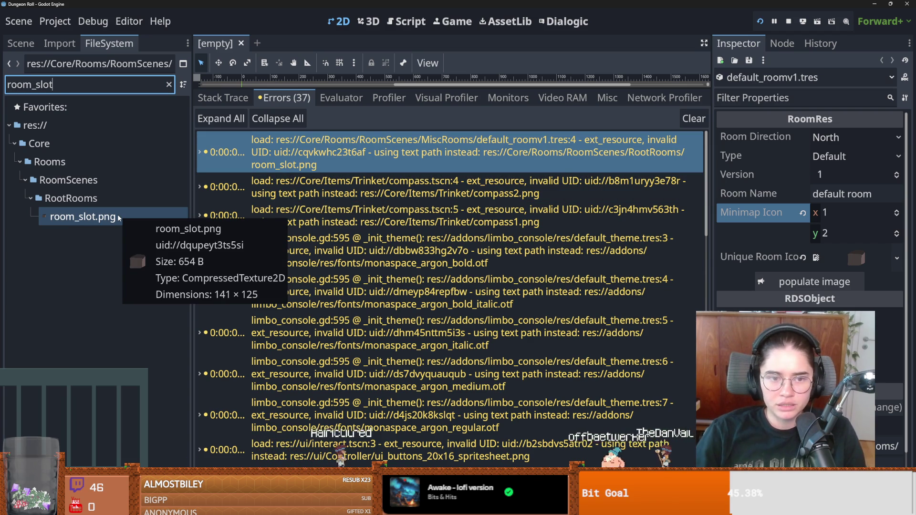
click(117, 214)
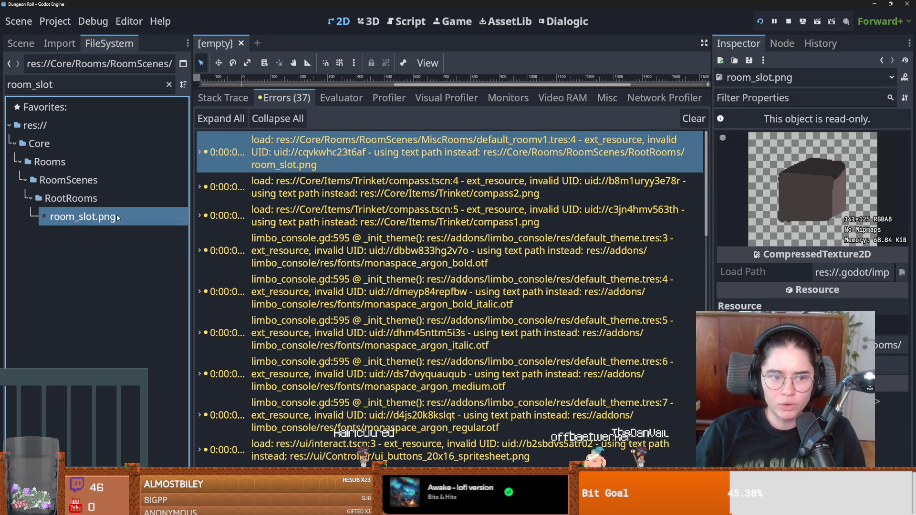
drag(712, 267, 447, 267)
double_click(754, 271)
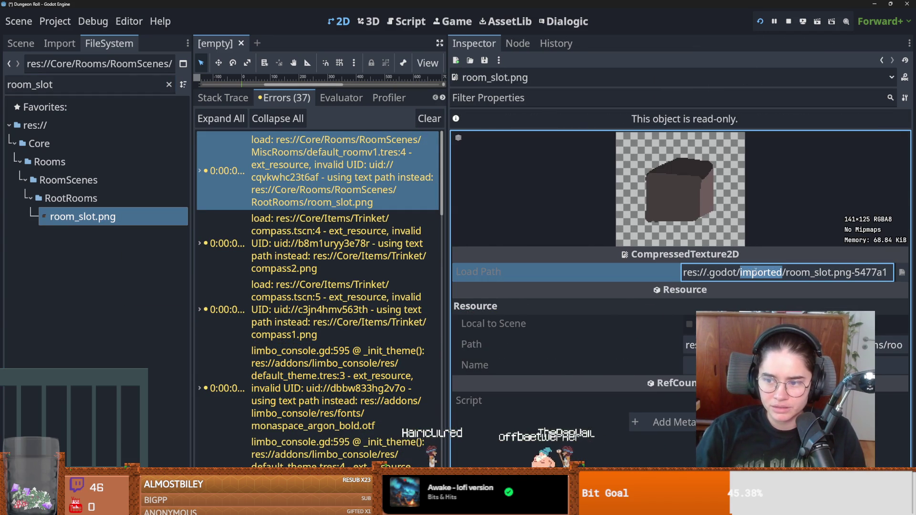
triple_click(754, 272)
click(689, 345)
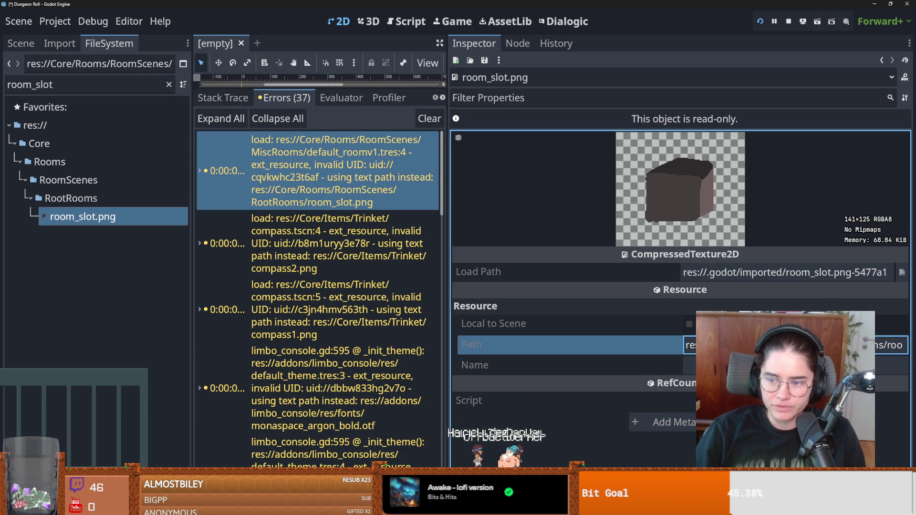
key(End)
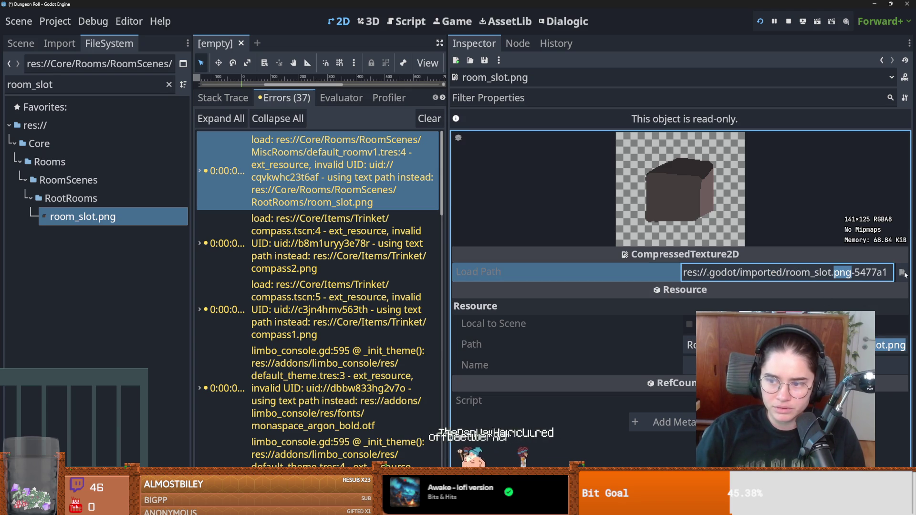
Save the modified external resources and run Dungeon Roll
key(ctrl+s)
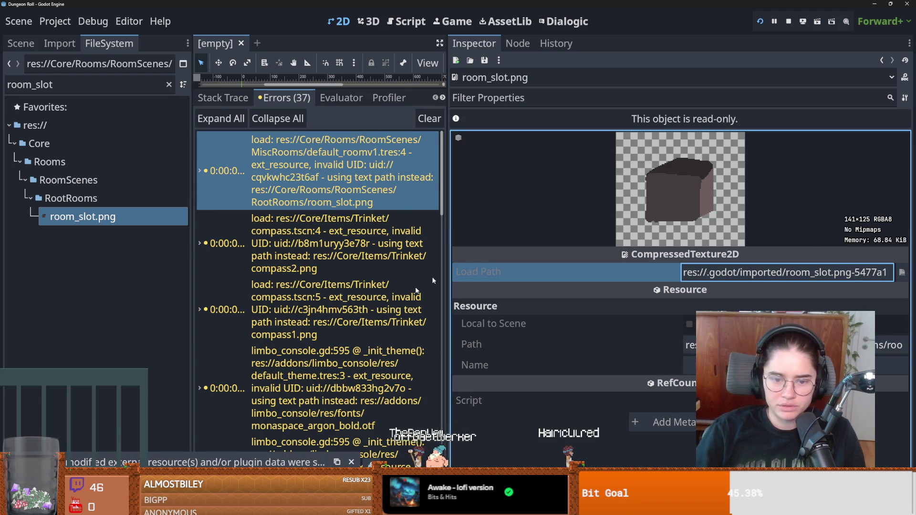
scroll(305, 363, down, 2)
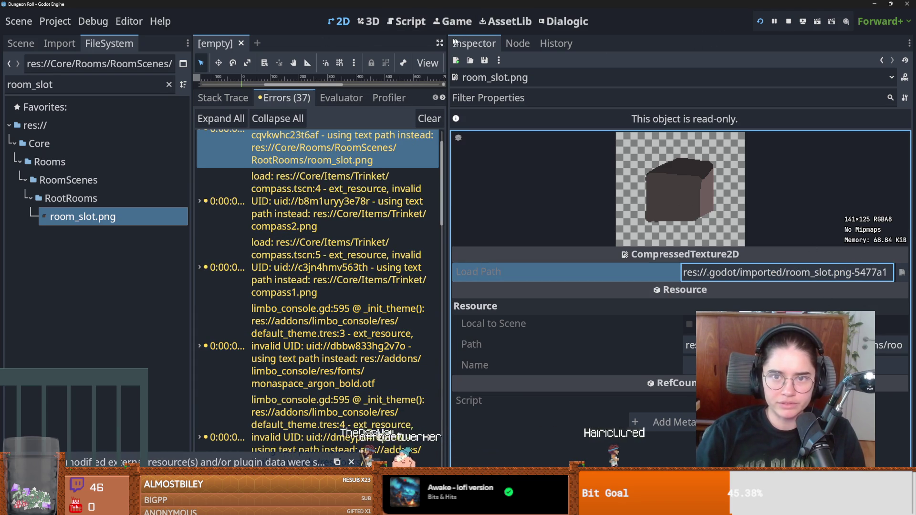
click(760, 21)
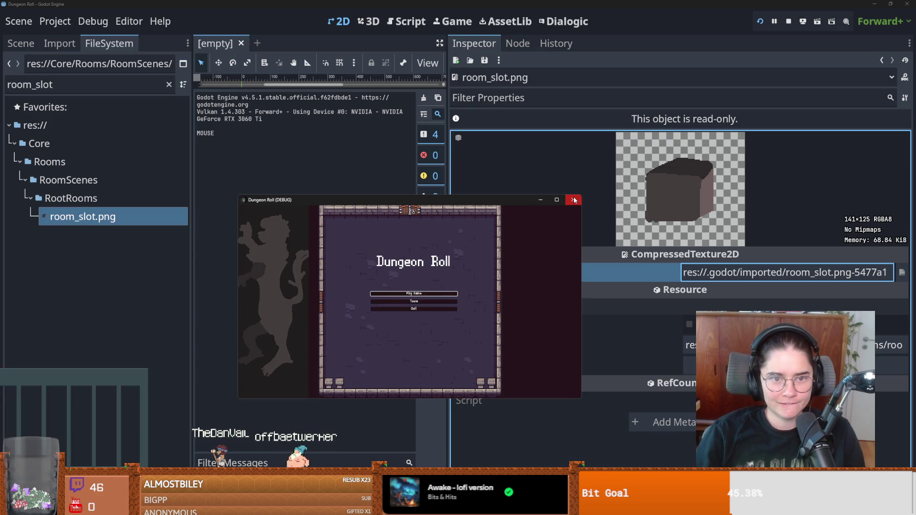
Close the running game, widen the output console, and clear the room_slot file filter
click(572, 200)
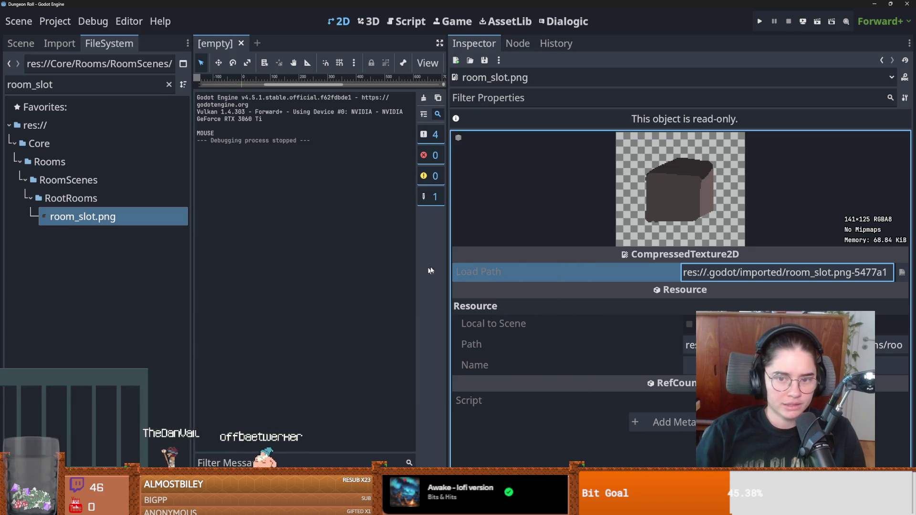
drag(447, 263, 694, 263)
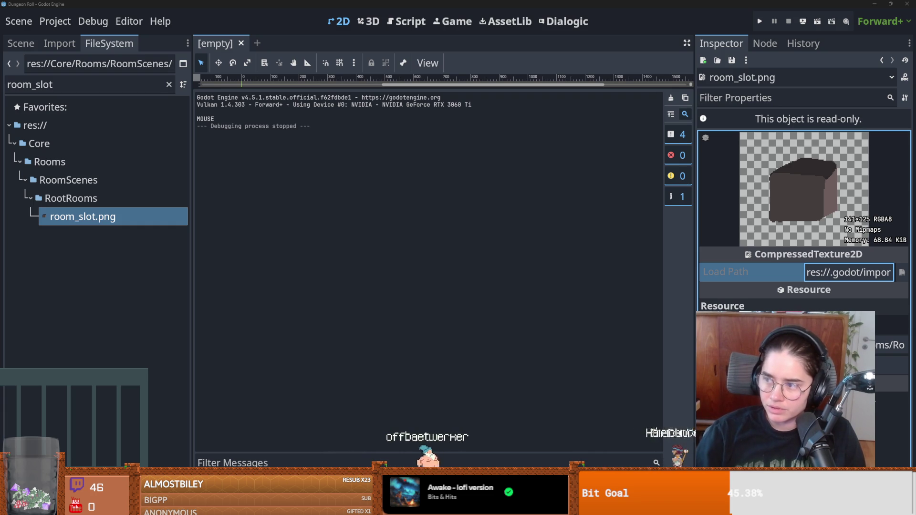
click(169, 85)
scroll(140, 219, down, 10)
scroll(187, 198, up, 15)
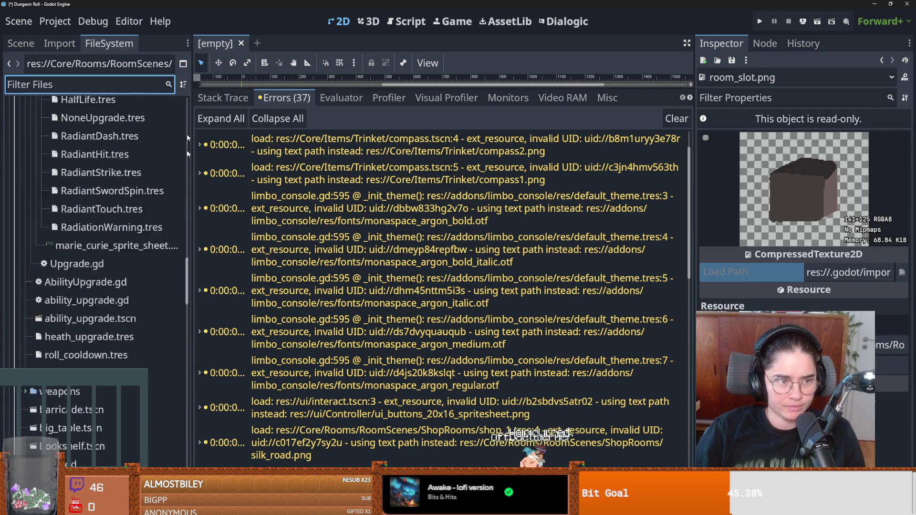
Open a PowerShell terminal at the res:// project root and type the git rm --cached command
click(45, 107)
right_click(50, 125)
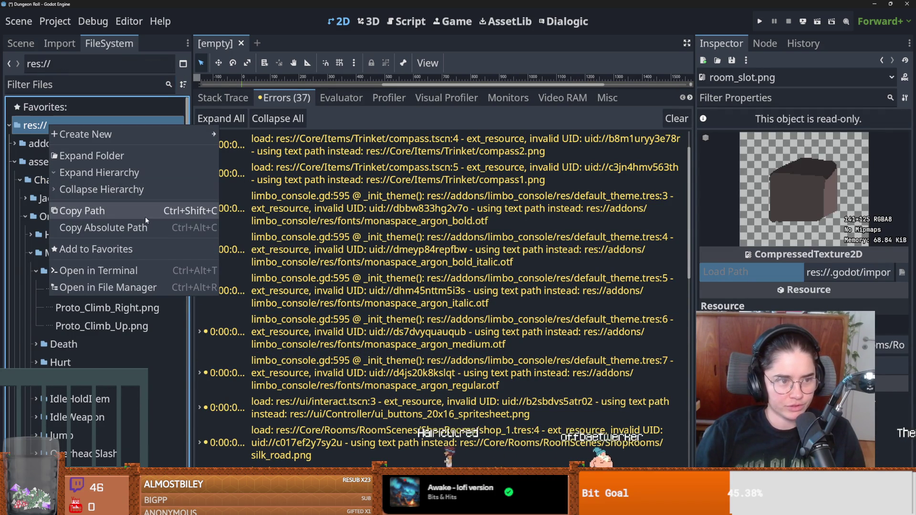
click(102, 290)
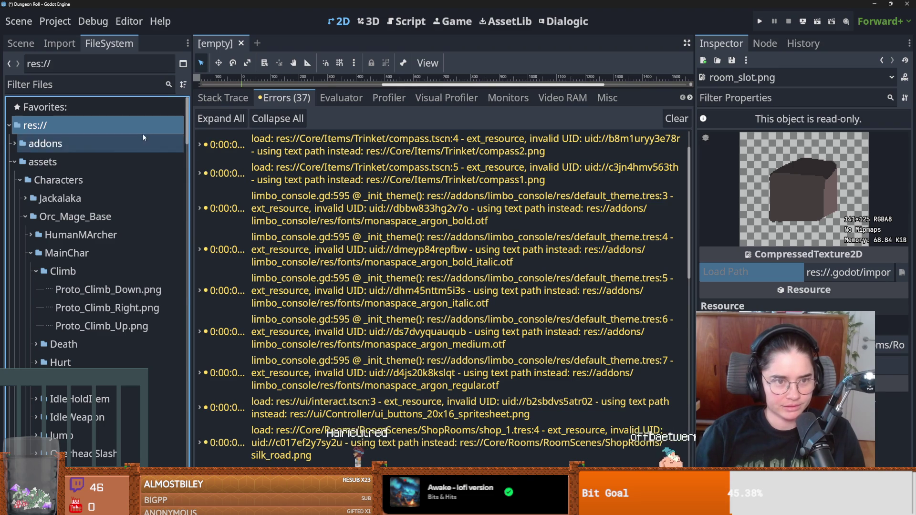
right_click(125, 127)
click(153, 273)
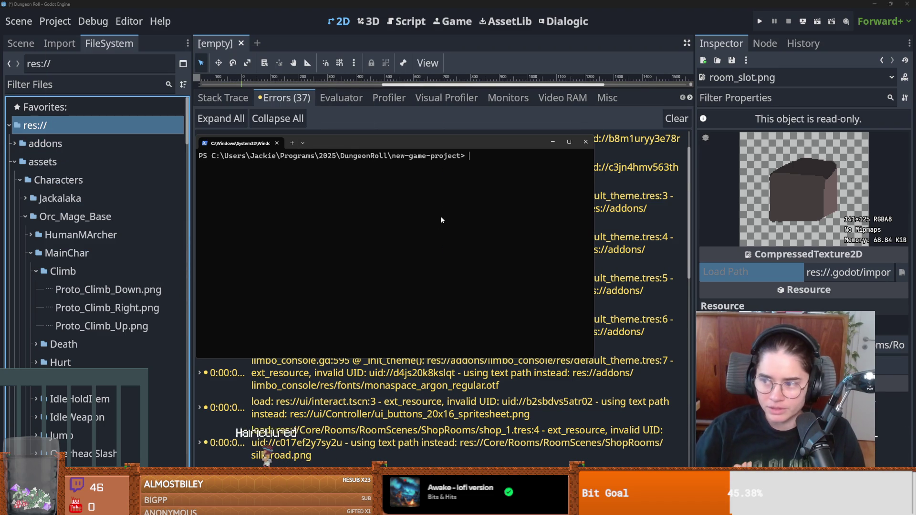
text(git rm -r)
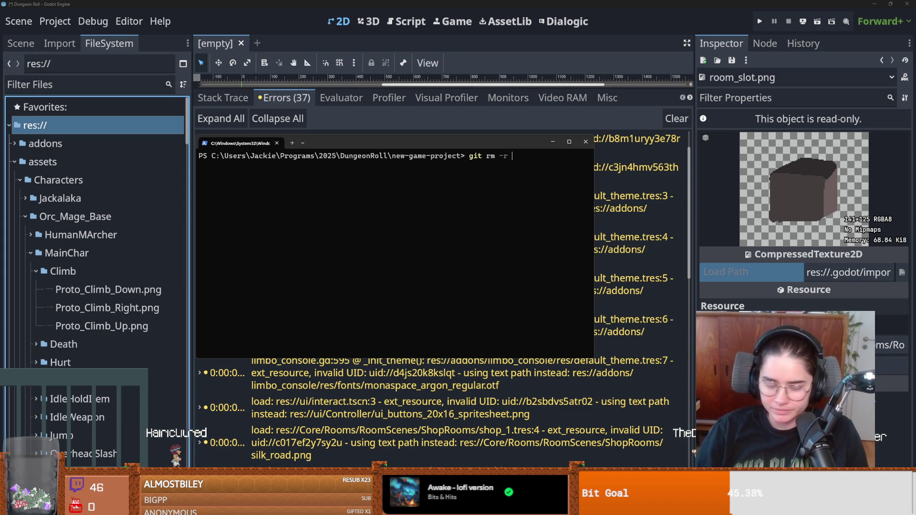
text(cache)
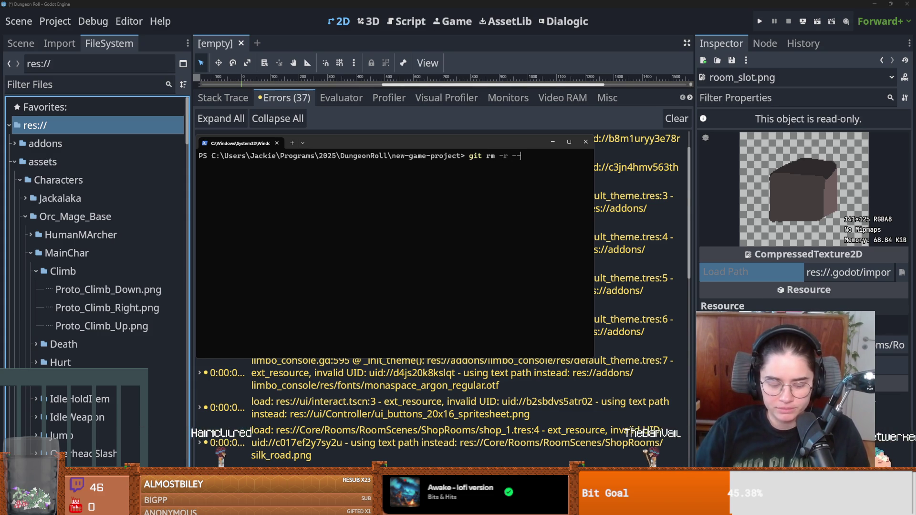
text(dd)
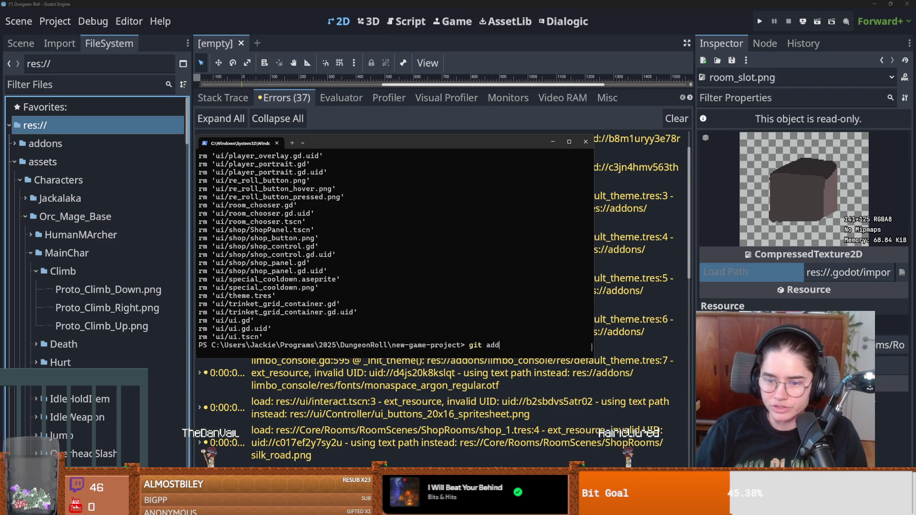
Stage all project files with git add . and review the diff in GitHub Desktop
text( .)
key(Return)
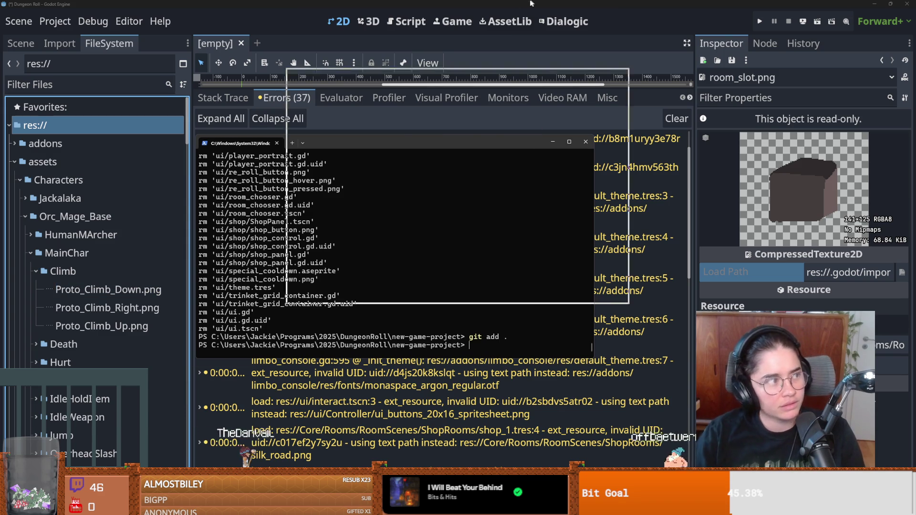
key(alt+Tab)
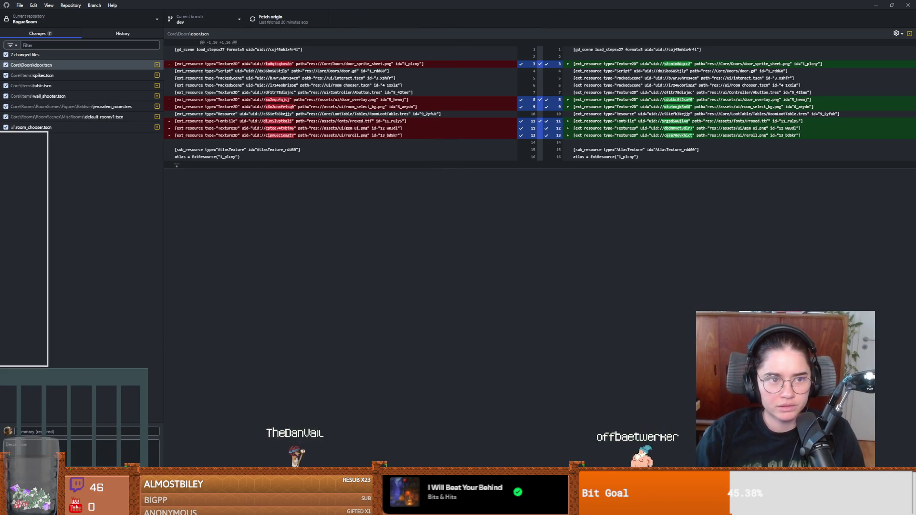
key(alt+Tab)
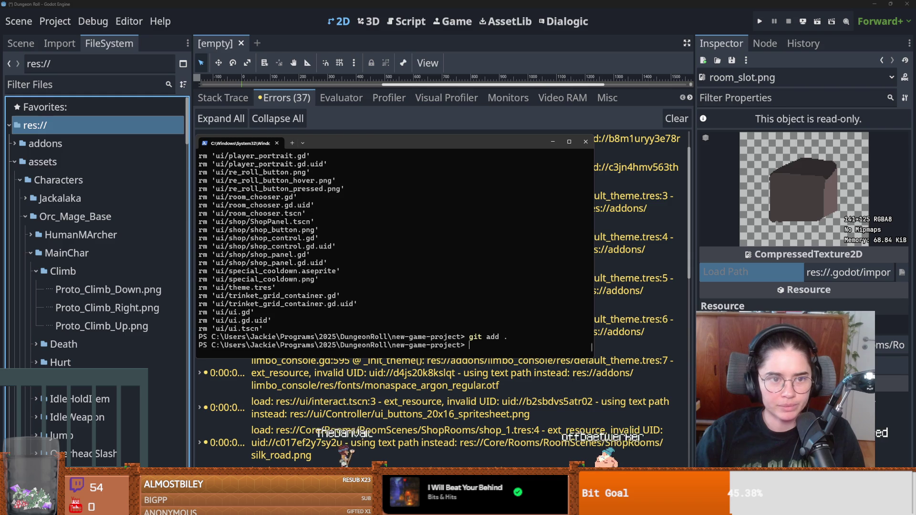
key(alt+Tab)
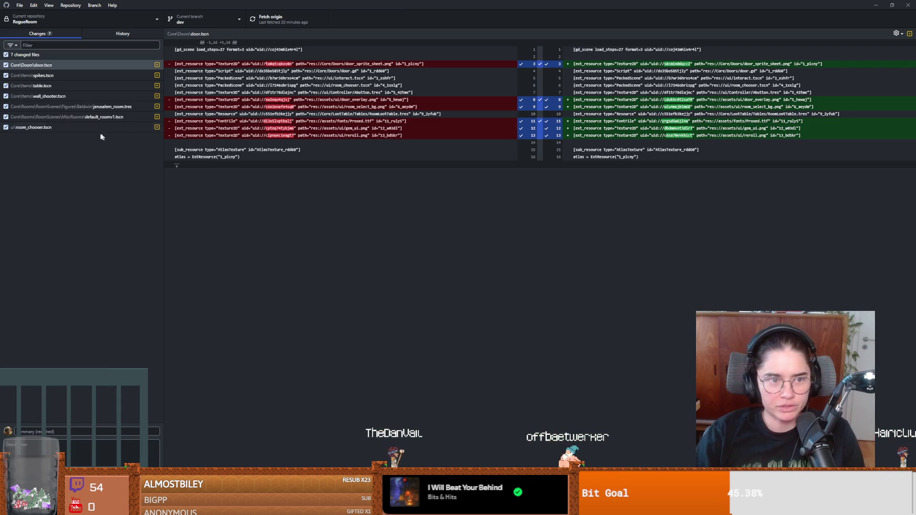
key(alt+Tab)
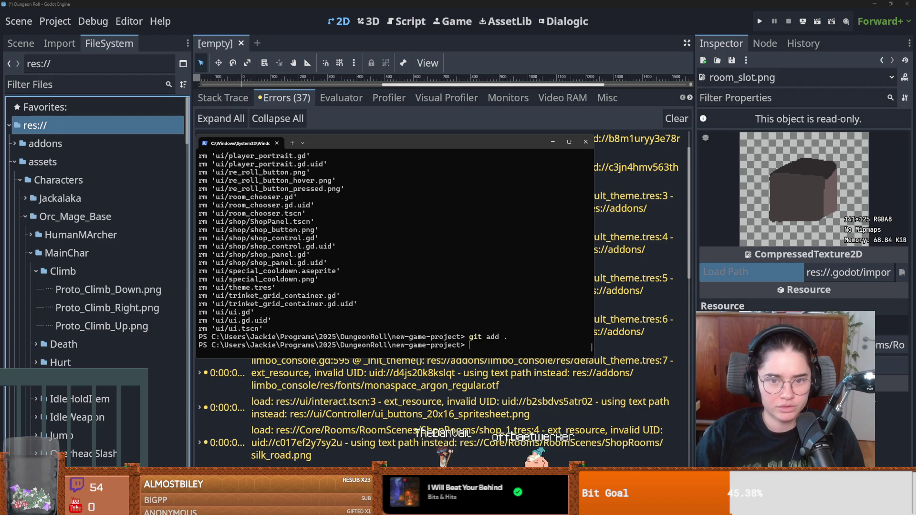
Commit all changes with the message "Remove ignored files"
text(git commit )
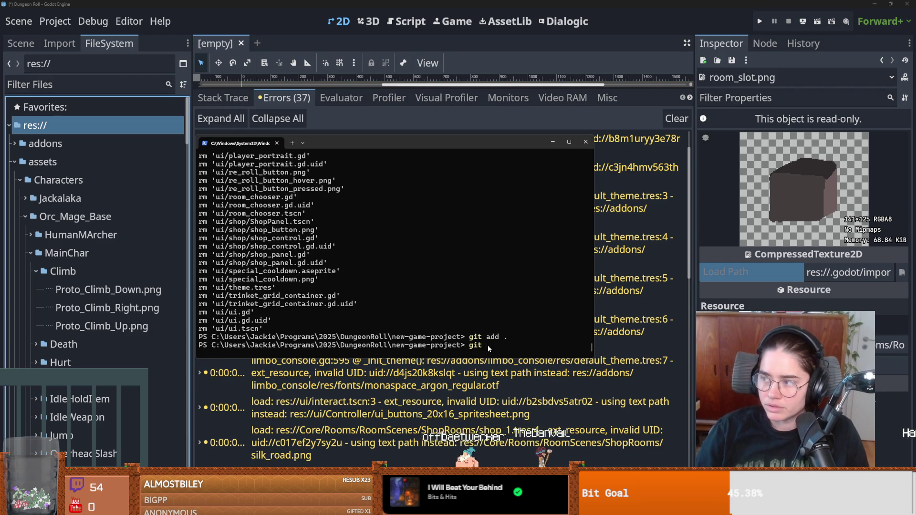
text(-)
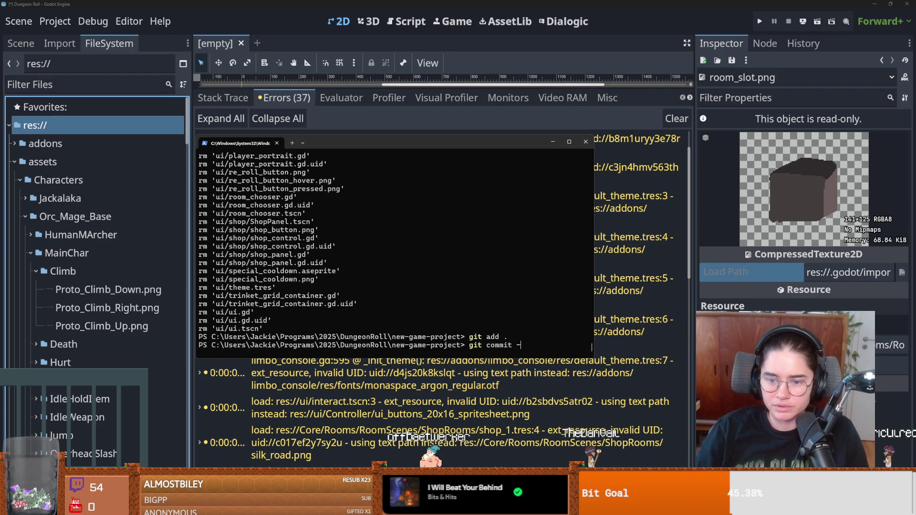
text(am "Rem)
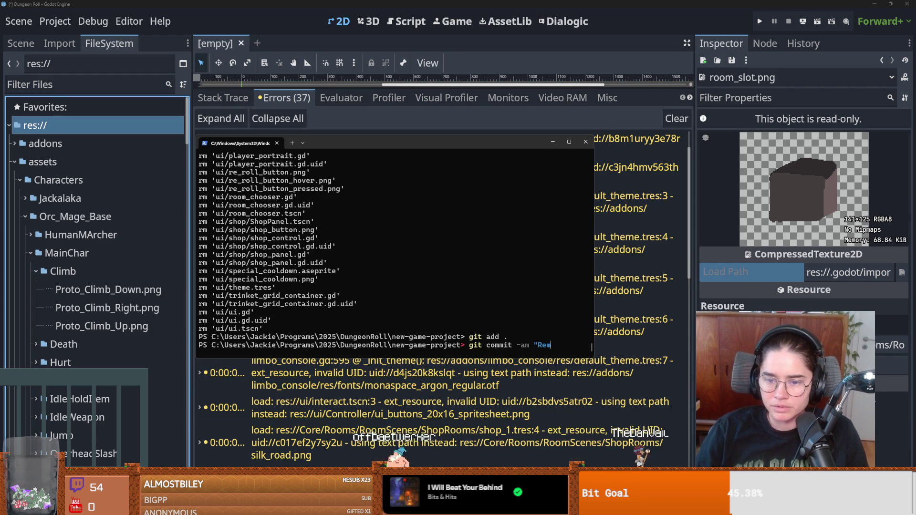
text(ove ignored files")
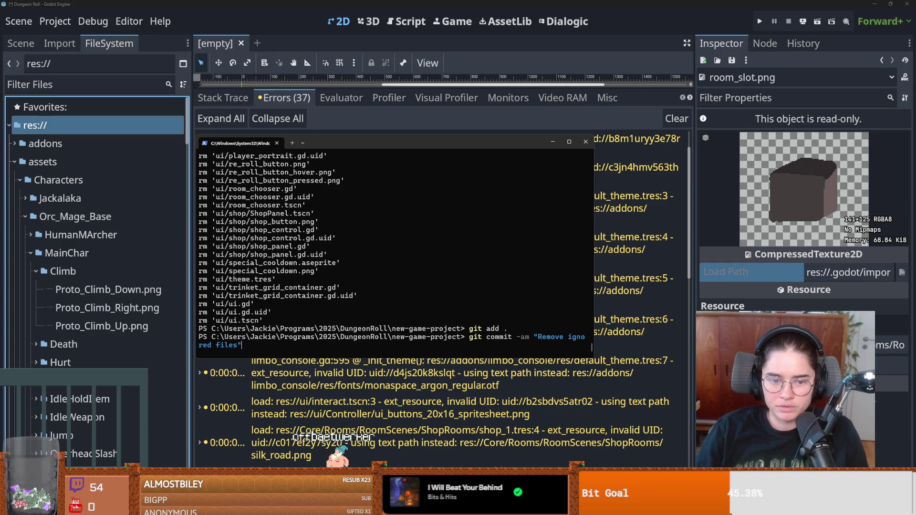
key(Return)
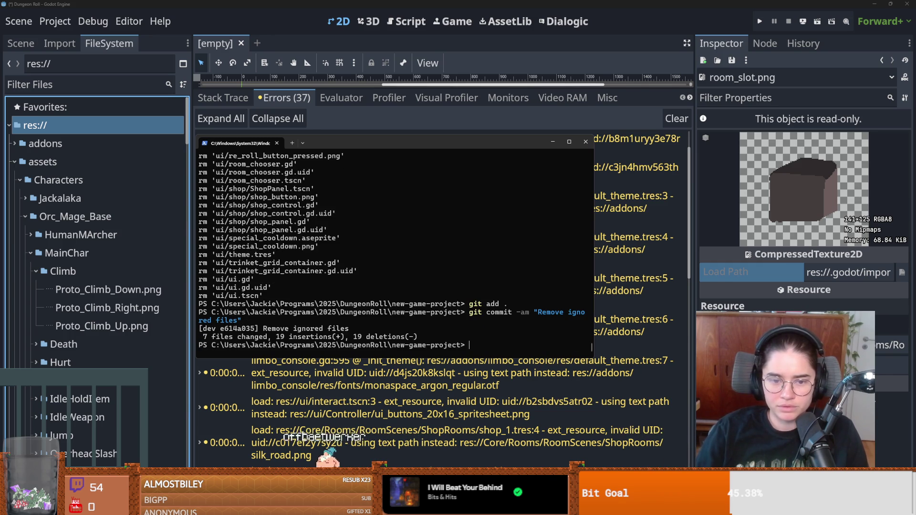
key(alt+Tab)
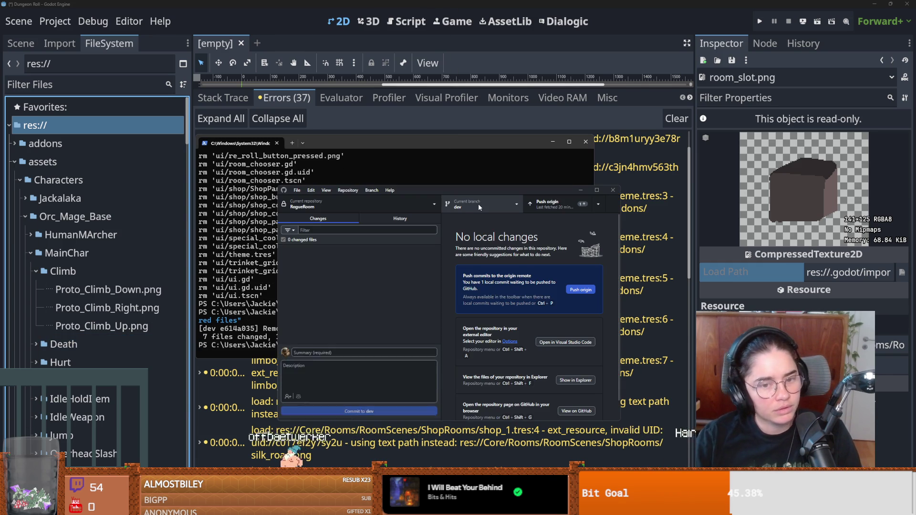
Push the commit to origin, clear Godot's old error list, and run the project
click(555, 206)
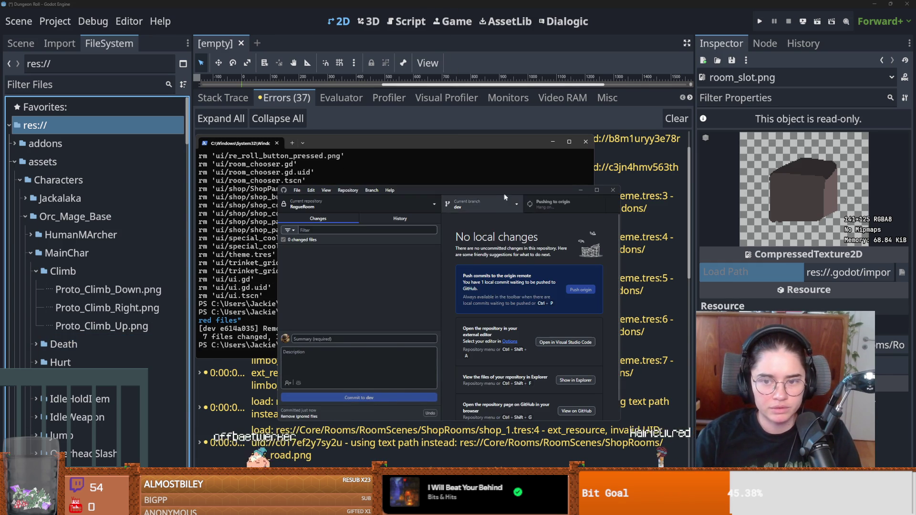
key(alt+Tab)
click(670, 123)
right_click(753, 44)
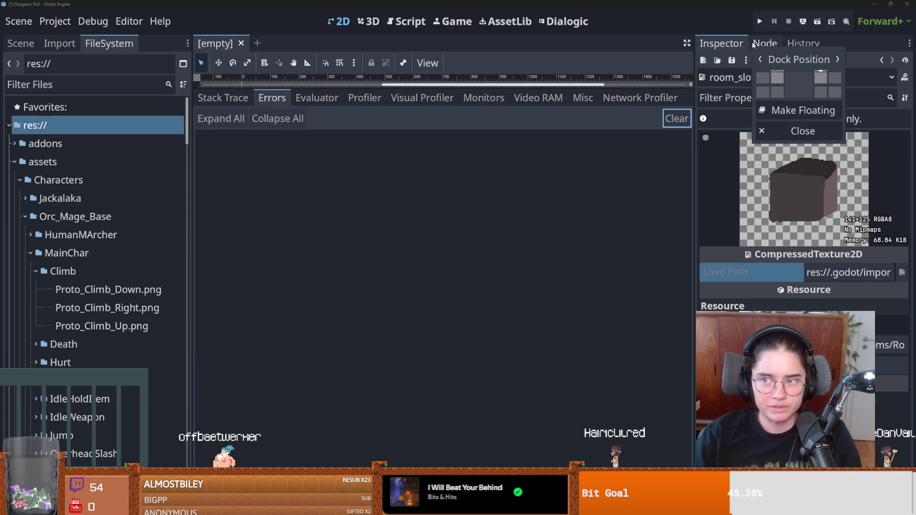
click(759, 22)
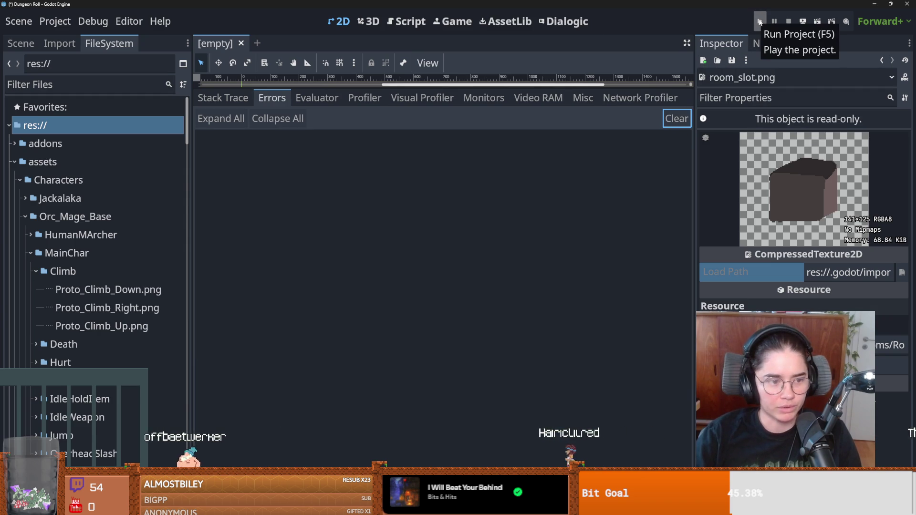
click(759, 22)
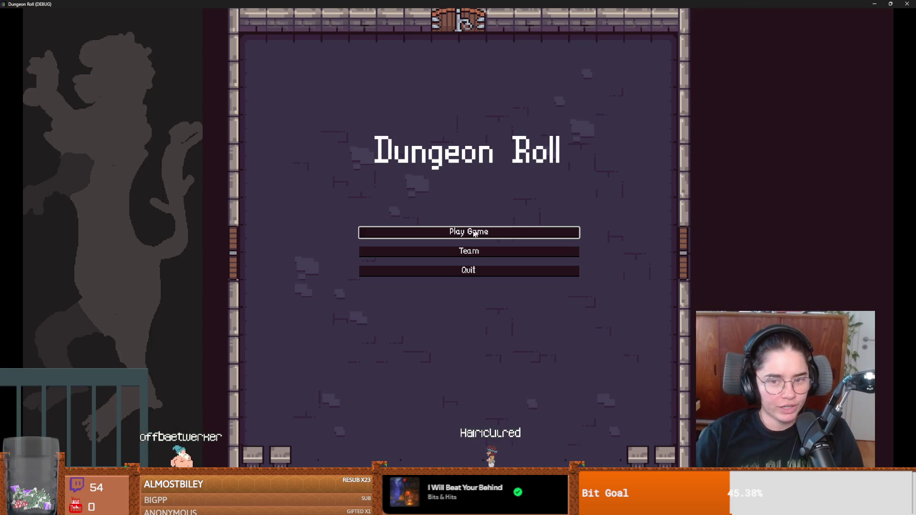
Start a new game with Play Game from Dungeon Roll's main menu
click(475, 233)
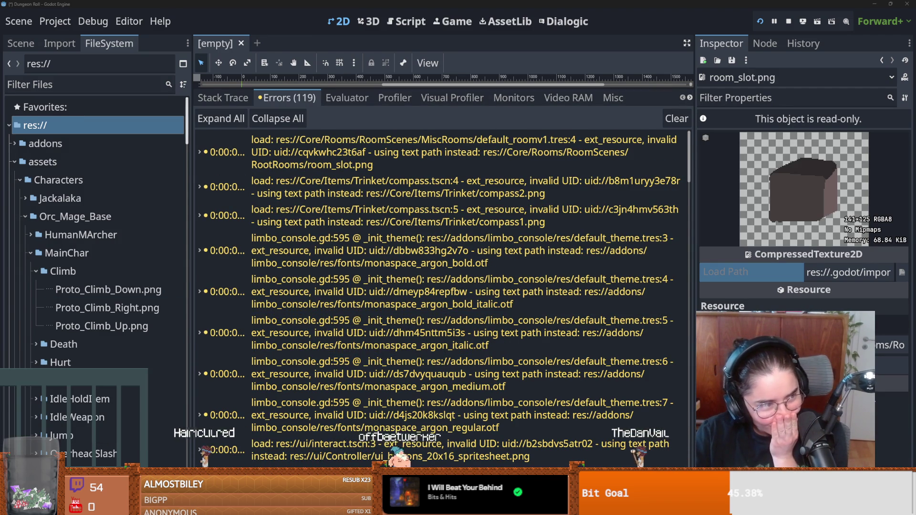
Scroll the 119 errors, select the first entry, and expand all entries to show source lines
scroll(348, 417, down, 3)
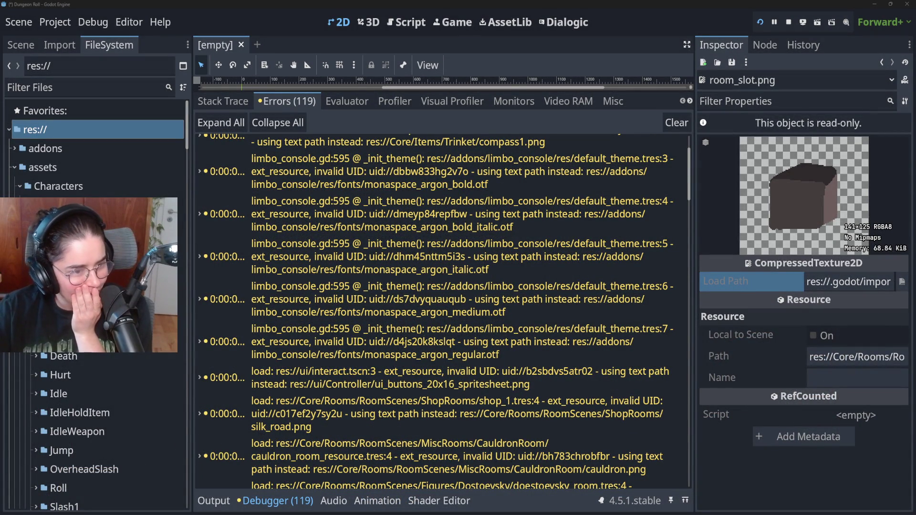
scroll(345, 424, down, 15)
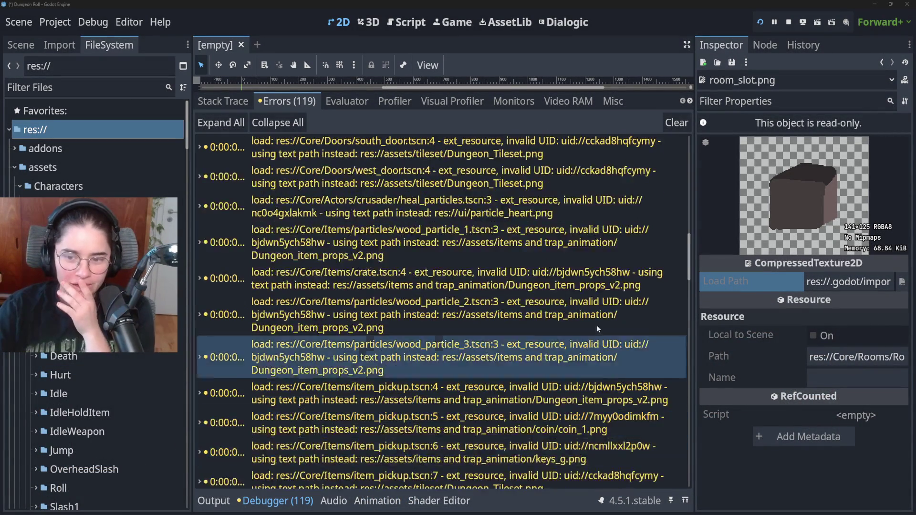
scroll(671, 477, down, 5)
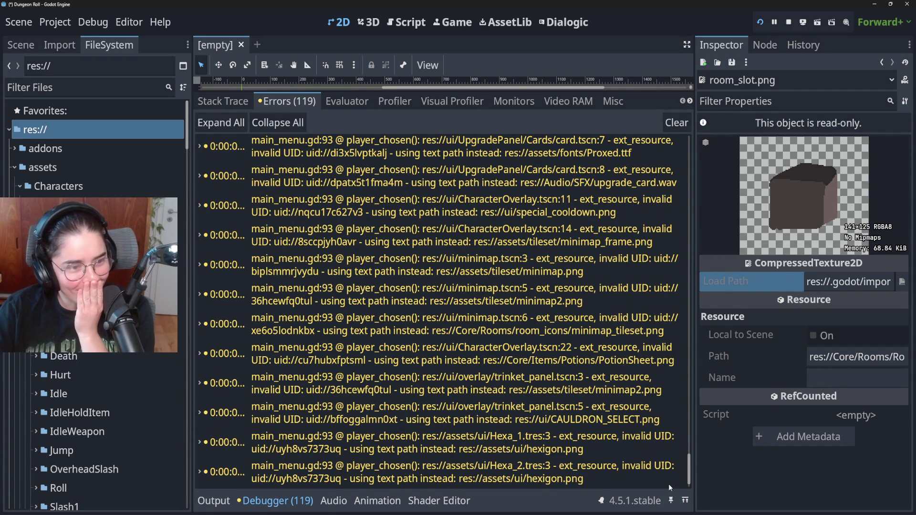
scroll(668, 483, down, 2)
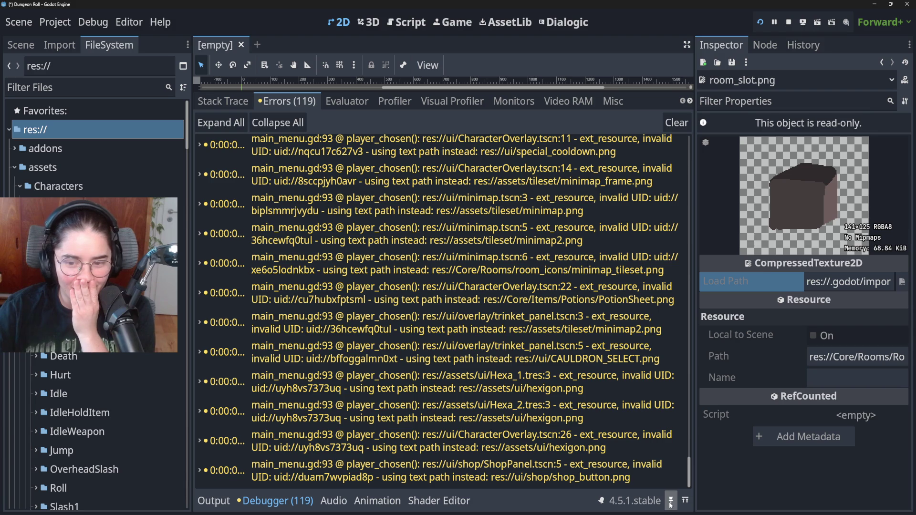
drag(688, 470, 725, 130)
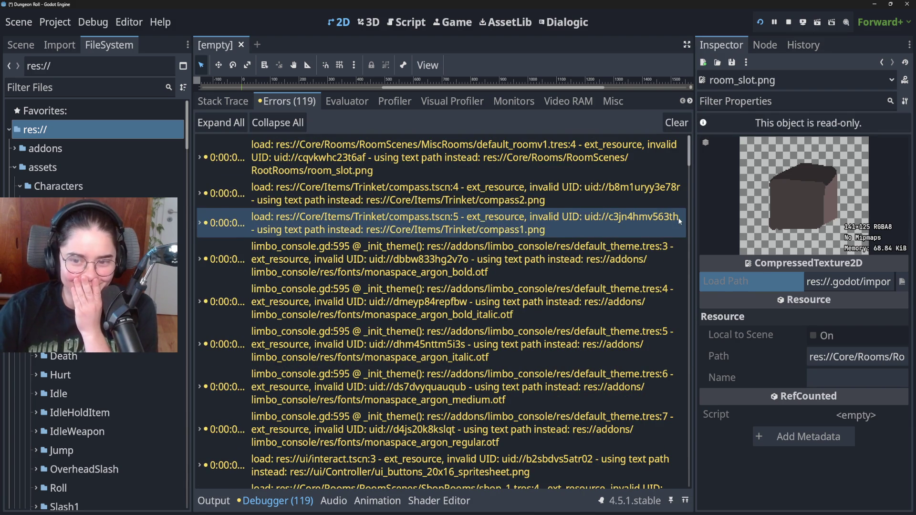
mouse_move(511, 155)
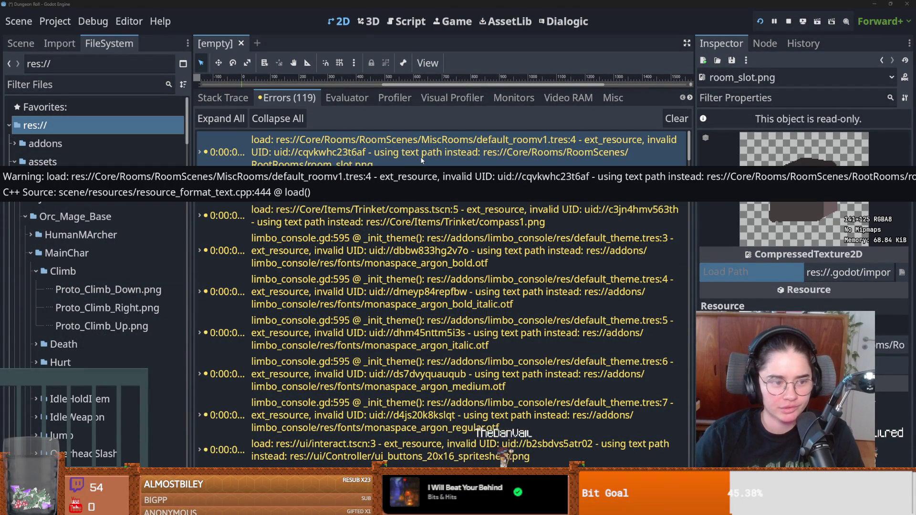
click(408, 167)
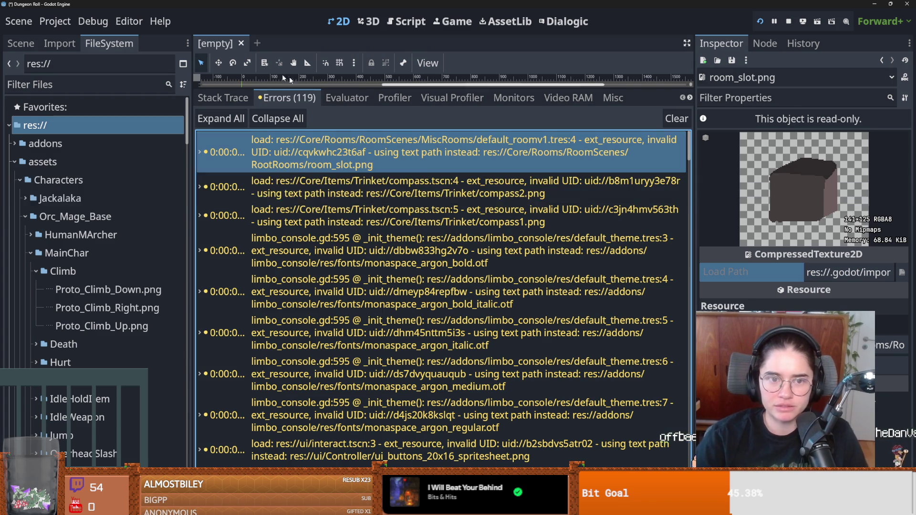
click(220, 119)
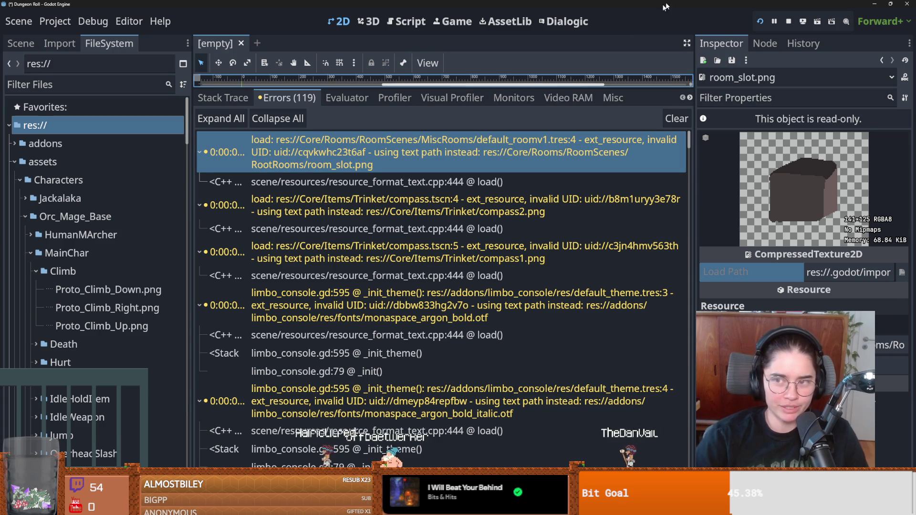
click(686, 435)
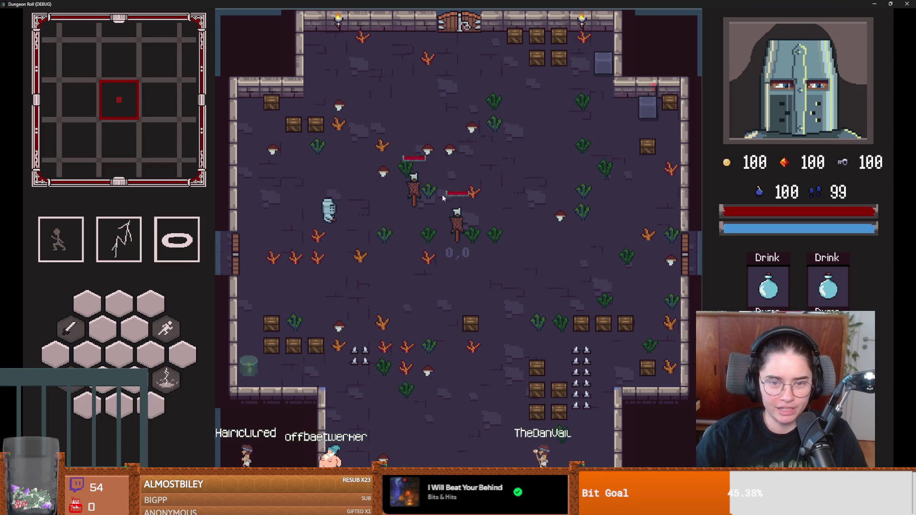
Attack the training dummies, then walk out through the left doorway
key(d)
click(476, 208)
click(455, 210)
click(456, 213)
click(377, 219)
click(426, 170)
click(382, 191)
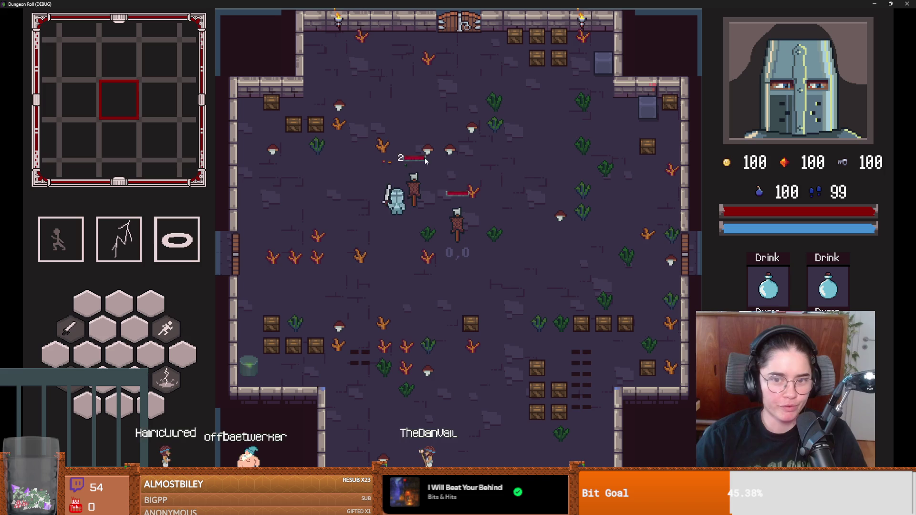
key(a)
click(315, 224)
key(a)
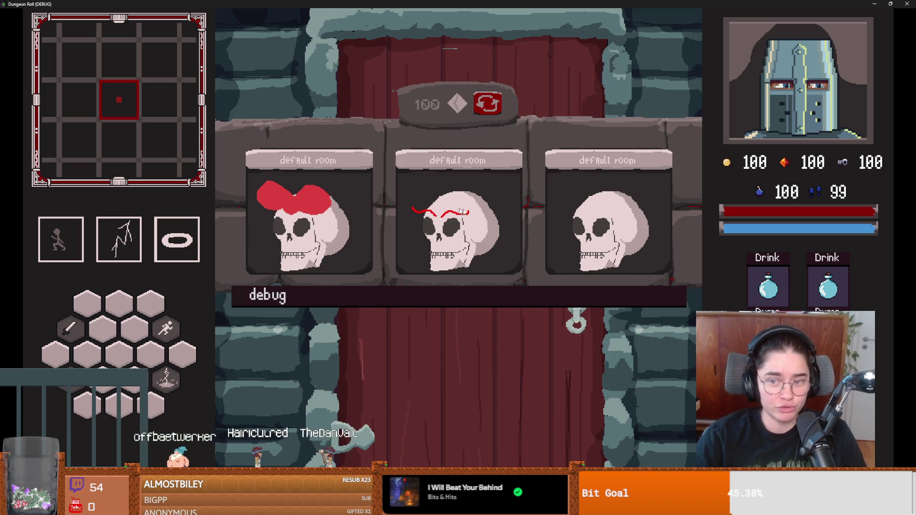
Reroll and pick the middle skull room, move around, close the game, and select the Filter Files box
click(496, 113)
click(458, 220)
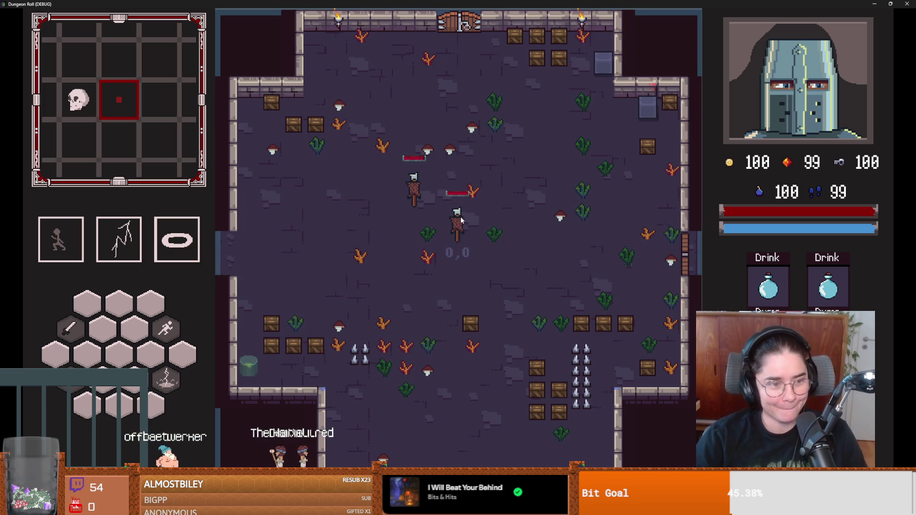
key(space)
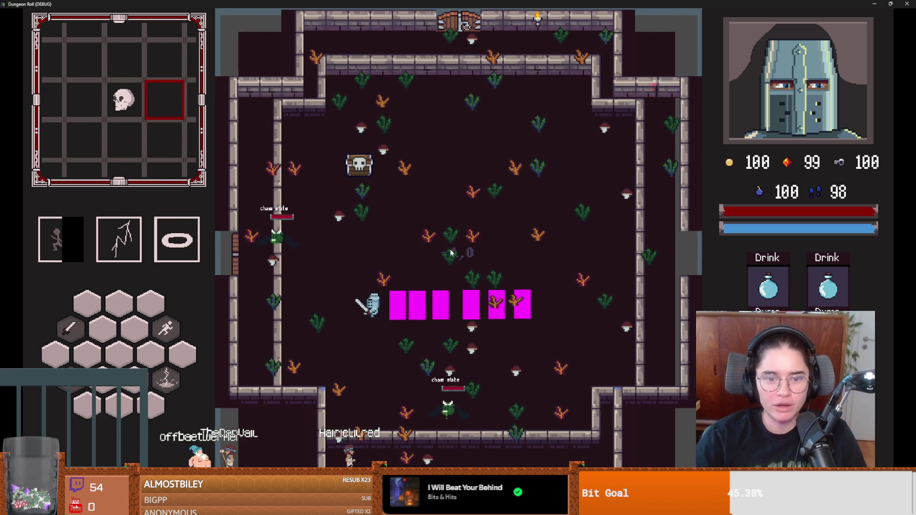
key(w)
key(d)
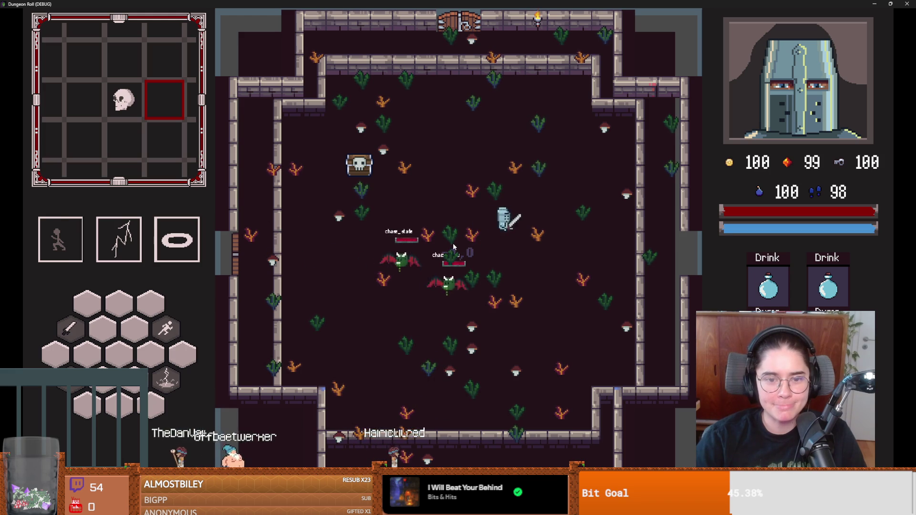
key(s)
key(a)
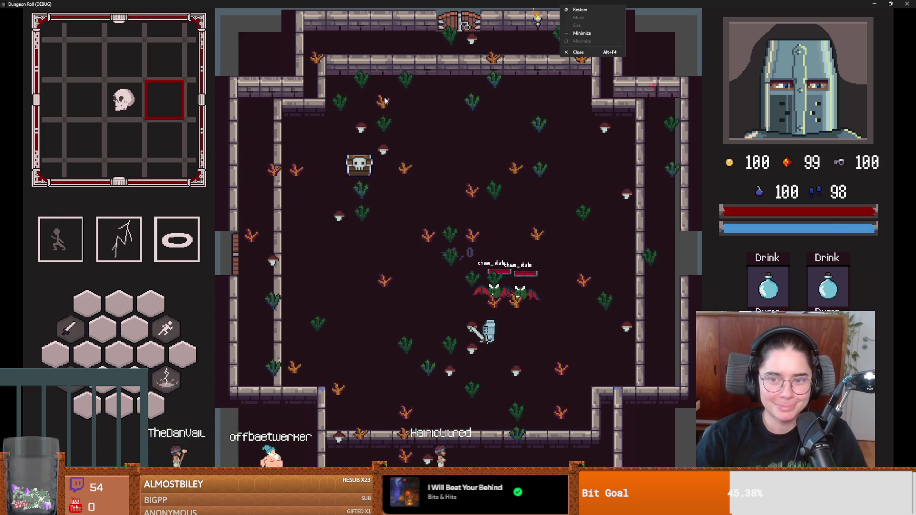
key(super+Down)
key(alt+F4)
click(53, 79)
Filter the FileSystem by 'monster' and open the monster_room_v4 scene
text(monster)
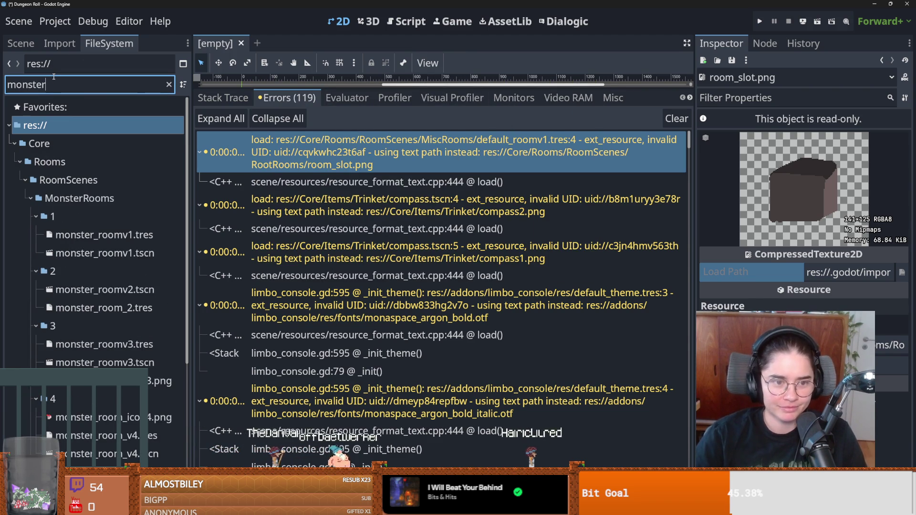
scroll(152, 326, down, 5)
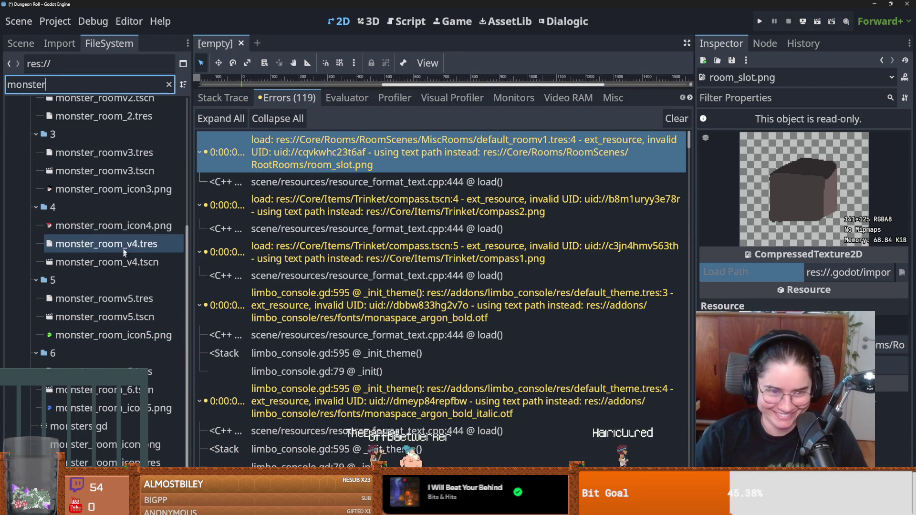
double_click(96, 262)
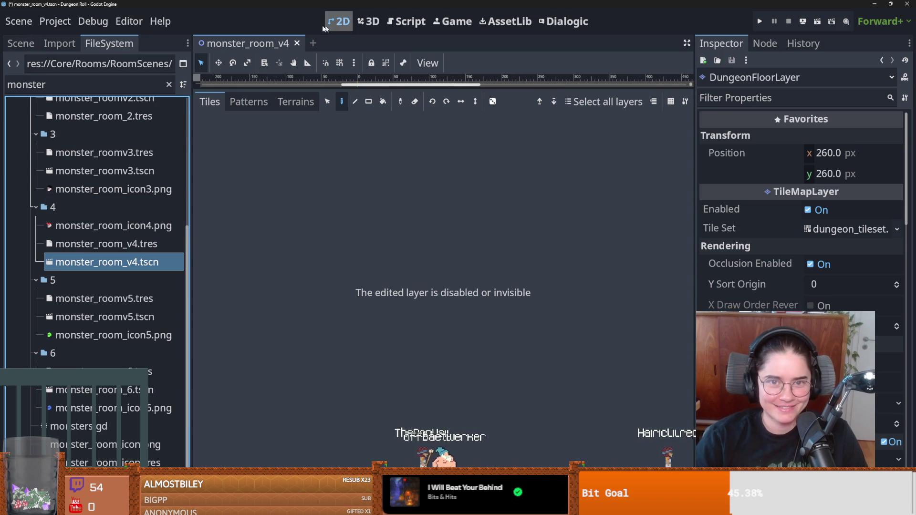
Save monster_room_v4, enlarge the 2D viewport, and run the game with F5
click(20, 42)
key(ctrl+s)
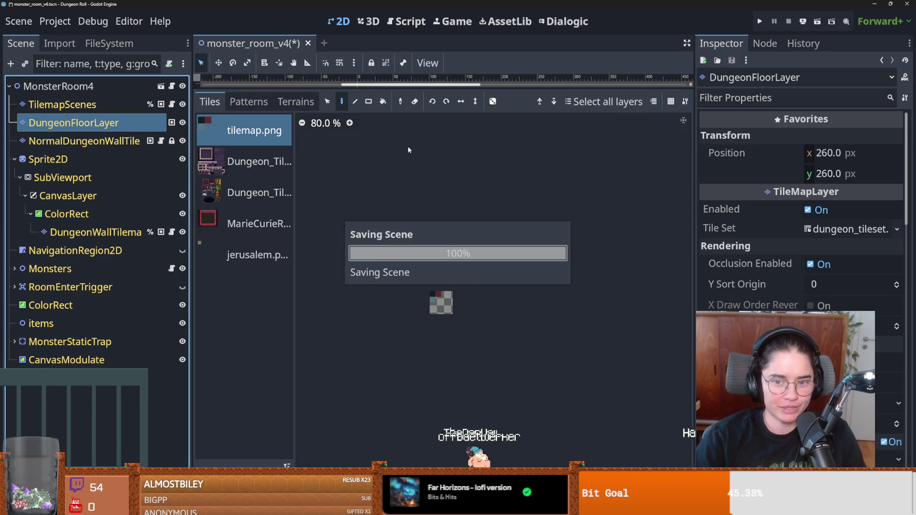
drag(354, 87, 354, 379)
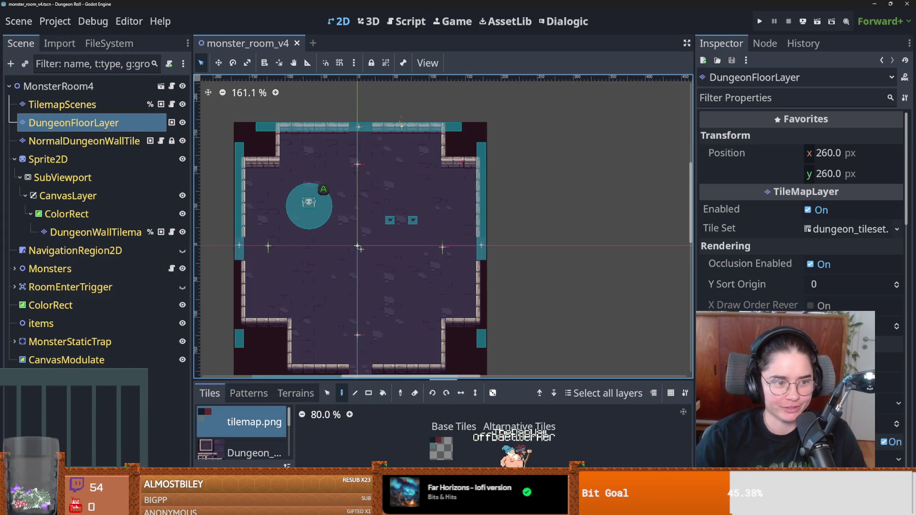
key(F5)
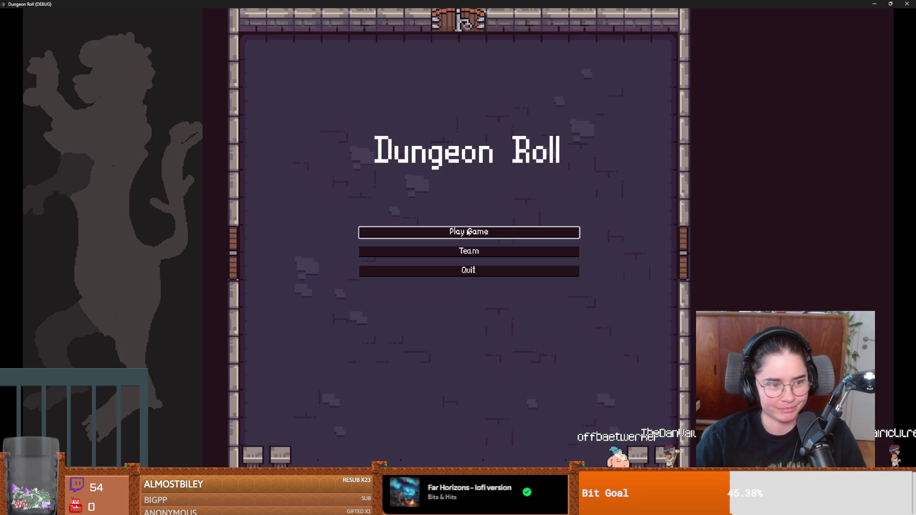
Play as the Crusader through the left door into the Silk Road room, then close the game
click(462, 234)
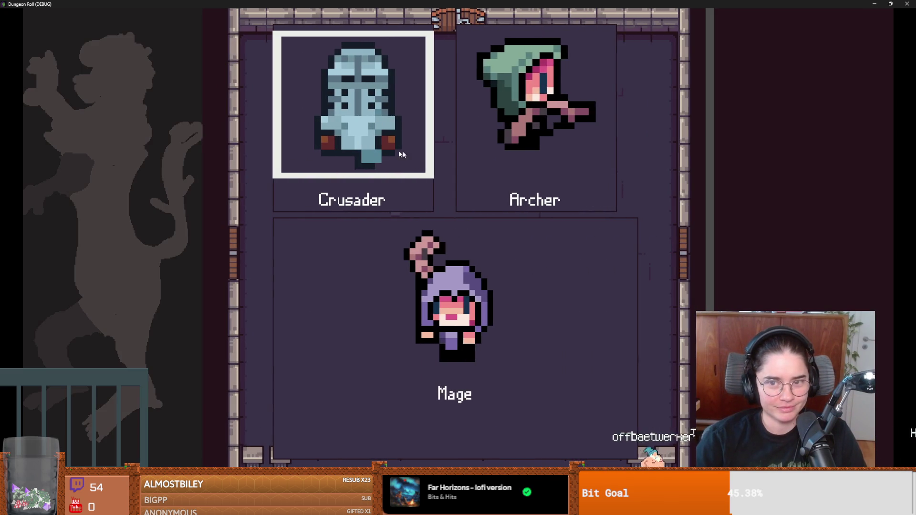
click(505, 151)
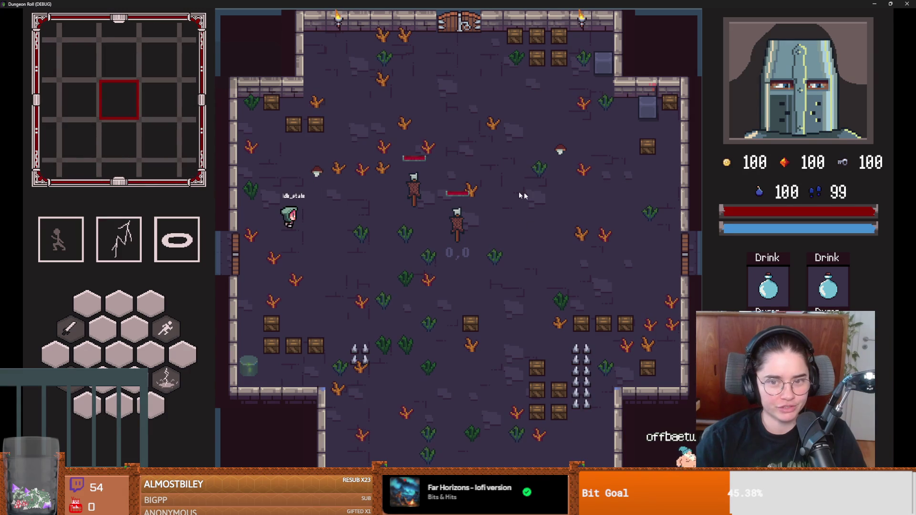
key(a)
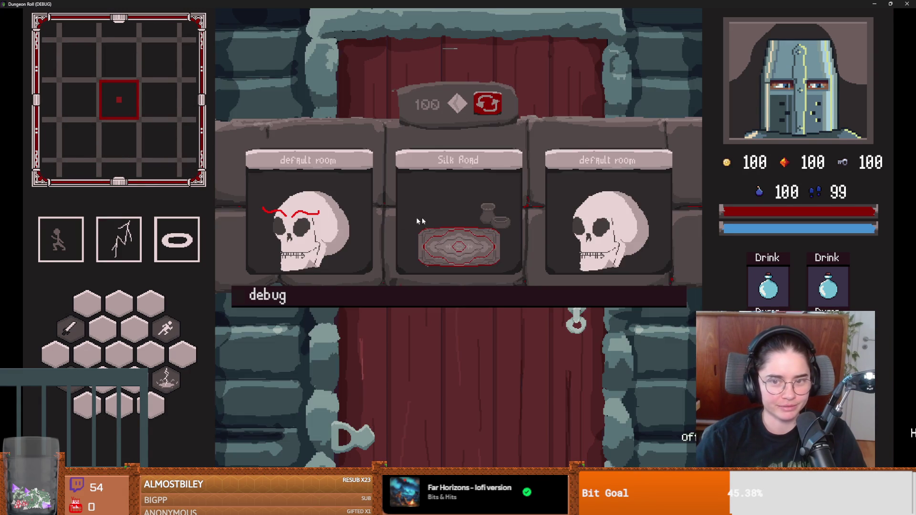
click(455, 222)
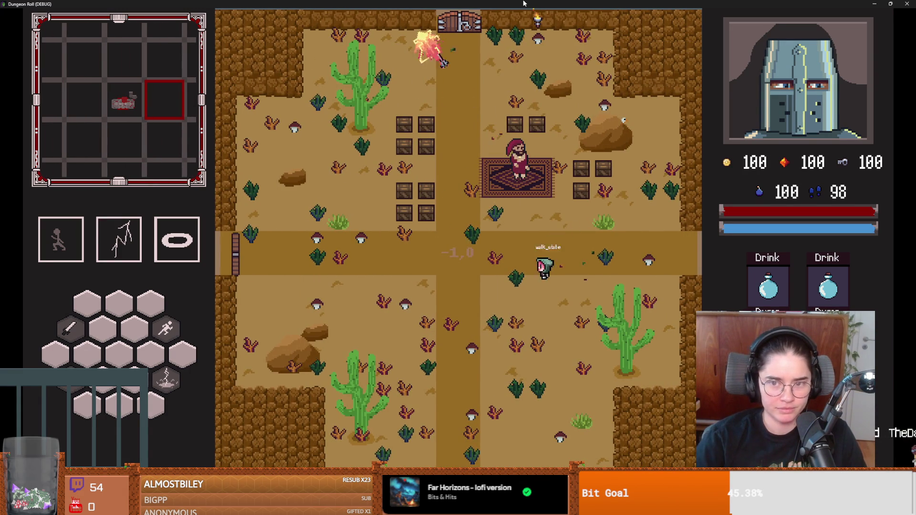
key(super+Down)
click(564, 155)
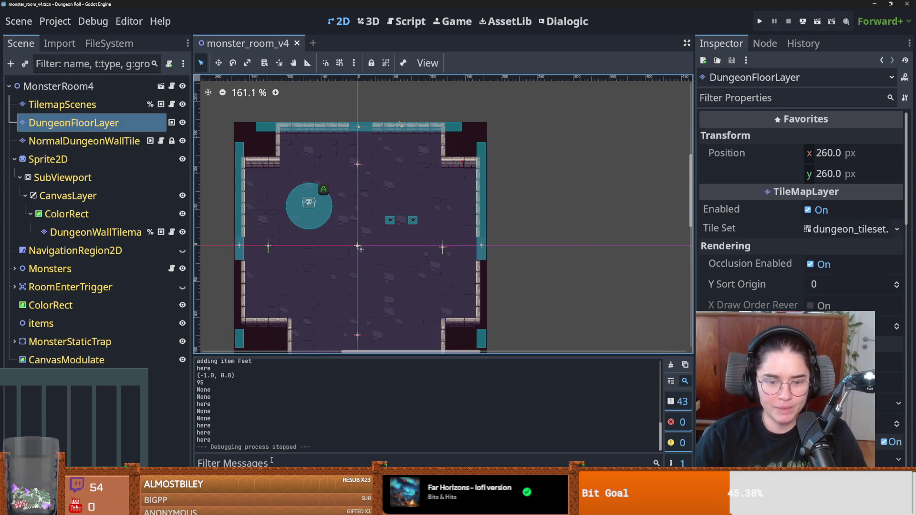
Show the Errors tab and inspect the monster_room_6 load error
click(277, 474)
drag(401, 362, 401, 89)
scroll(430, 269, down, 5)
click(430, 268)
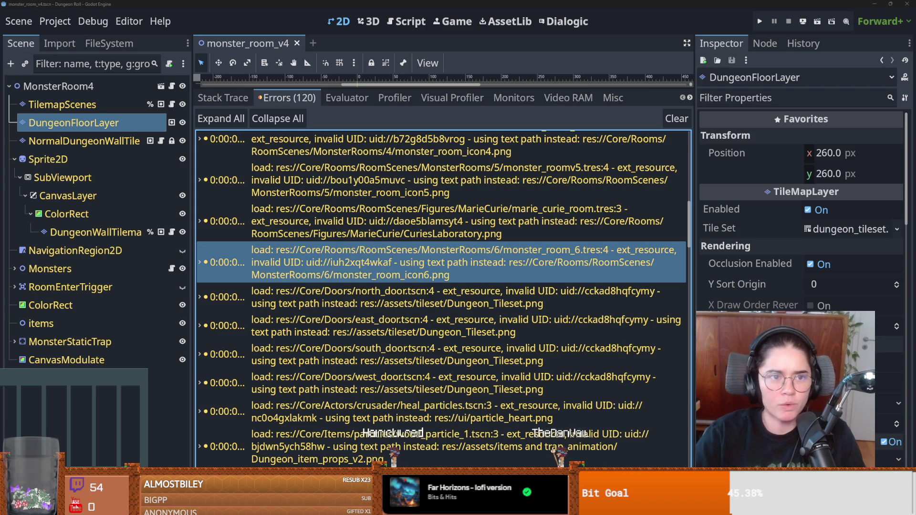
Browse the Project and Scene menus without choosing anything
click(55, 21)
mouse_move(16, 15)
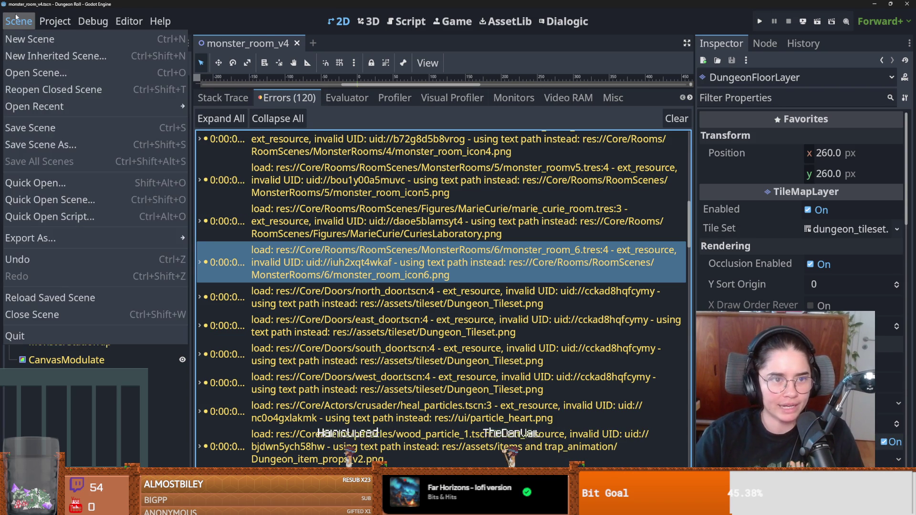
click(42, 20)
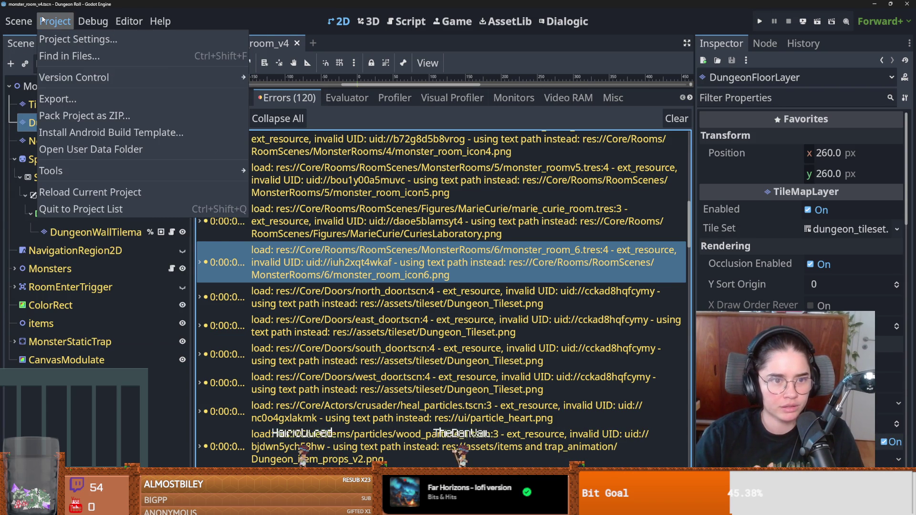
mouse_move(28, 20)
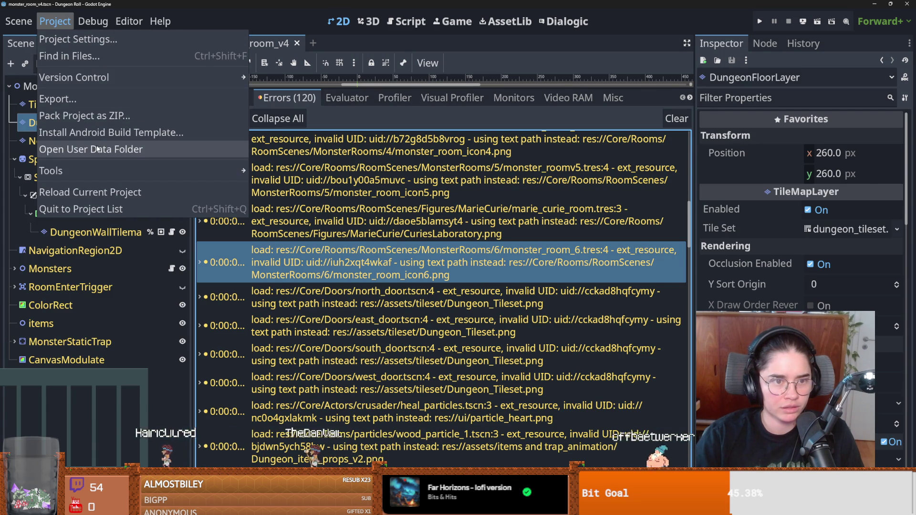
mouse_move(100, 170)
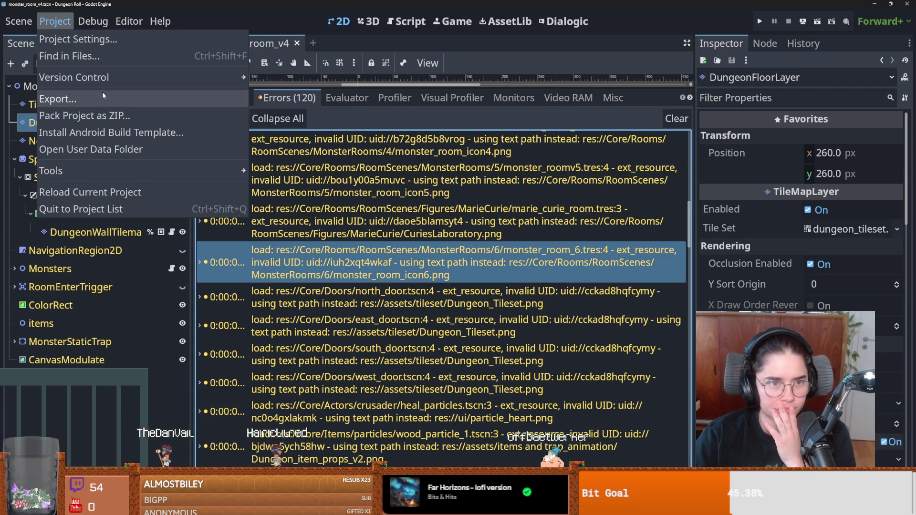
mouse_move(85, 24)
mouse_move(119, 23)
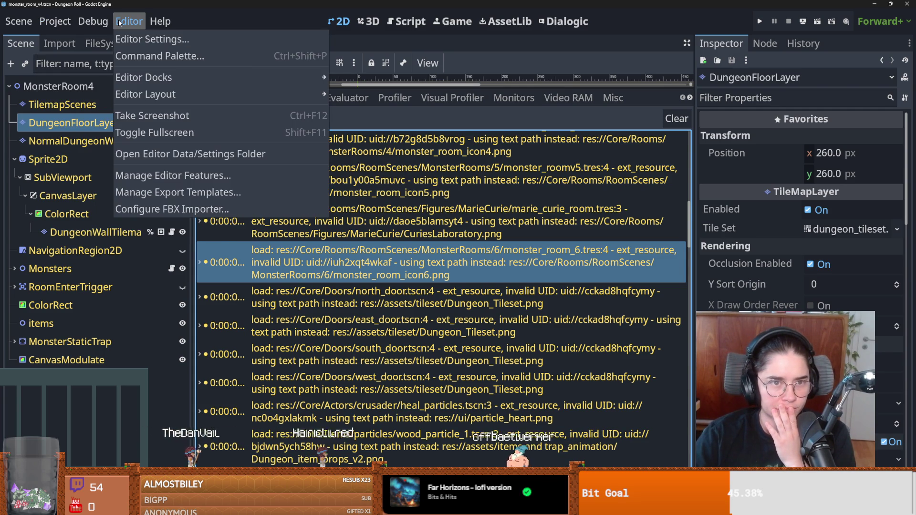
click(150, 23)
click(19, 21)
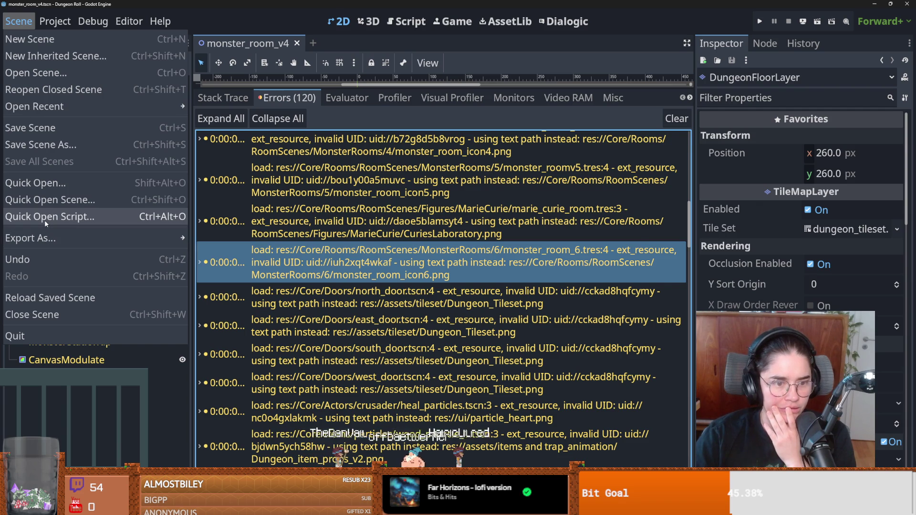
key(Escape)
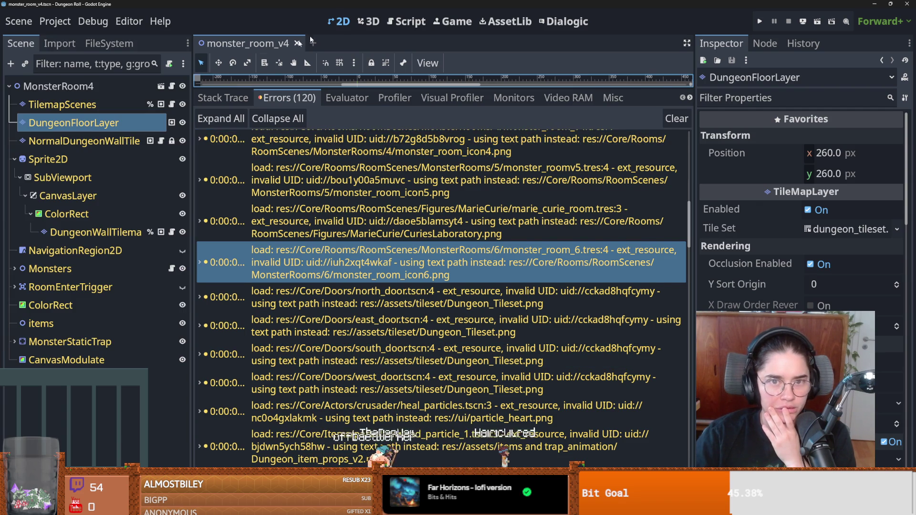
Switch to the script editor and look through its menus and the Project menu
click(398, 23)
click(253, 66)
mouse_move(224, 66)
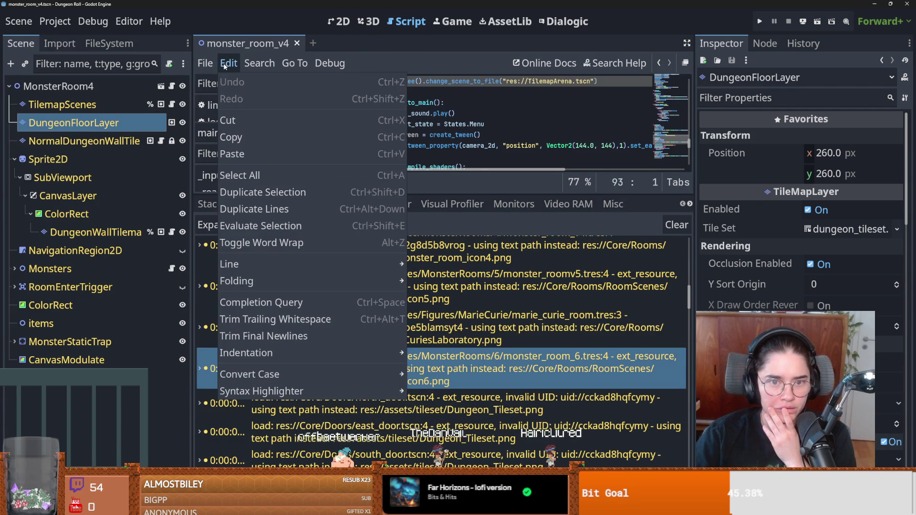
click(55, 21)
click(55, 21)
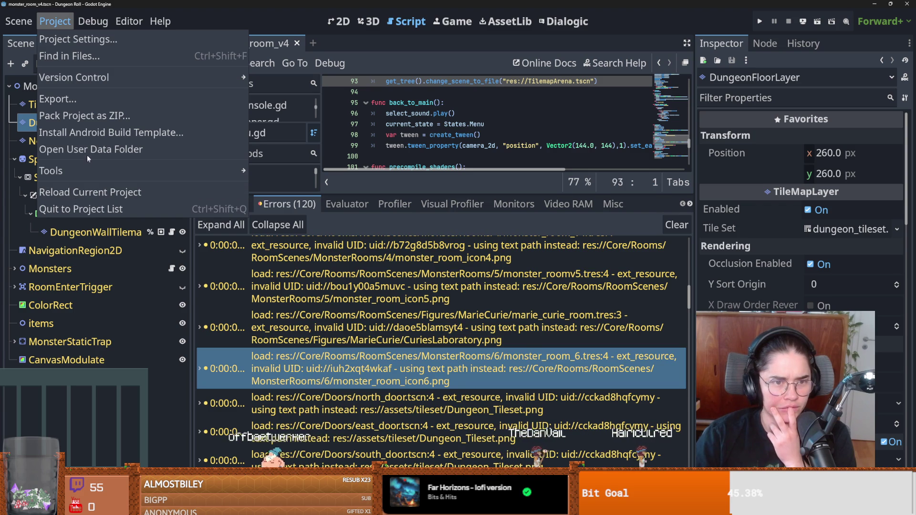
mouse_move(93, 77)
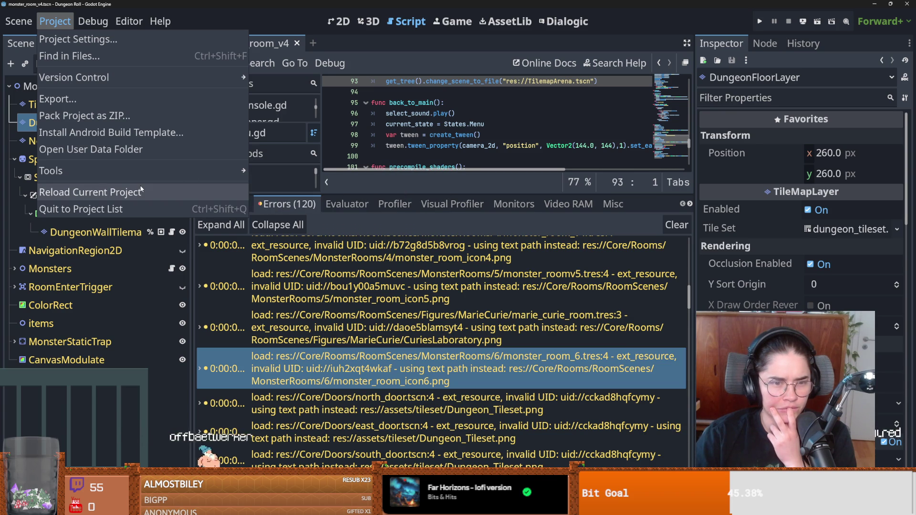
mouse_move(131, 20)
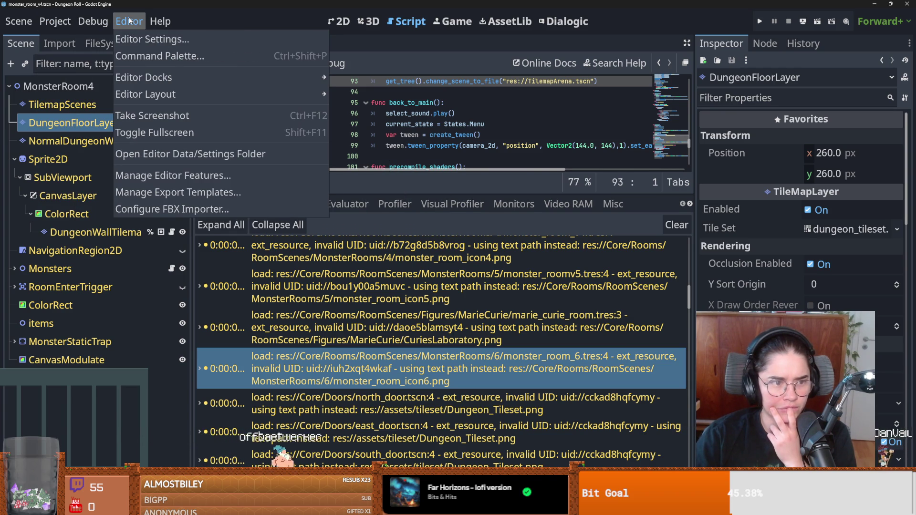
mouse_move(99, 18)
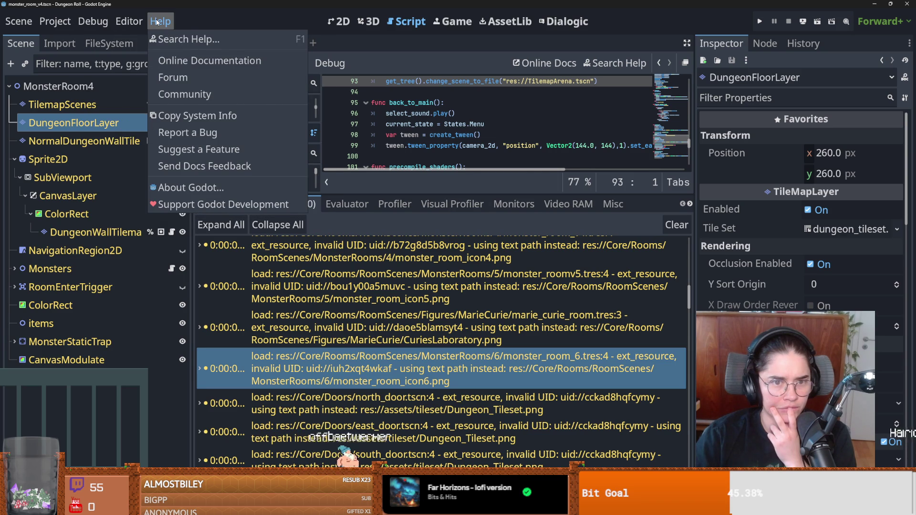
Open and dismiss the quick scene finder, then reload the current project
mouse_move(20, 22)
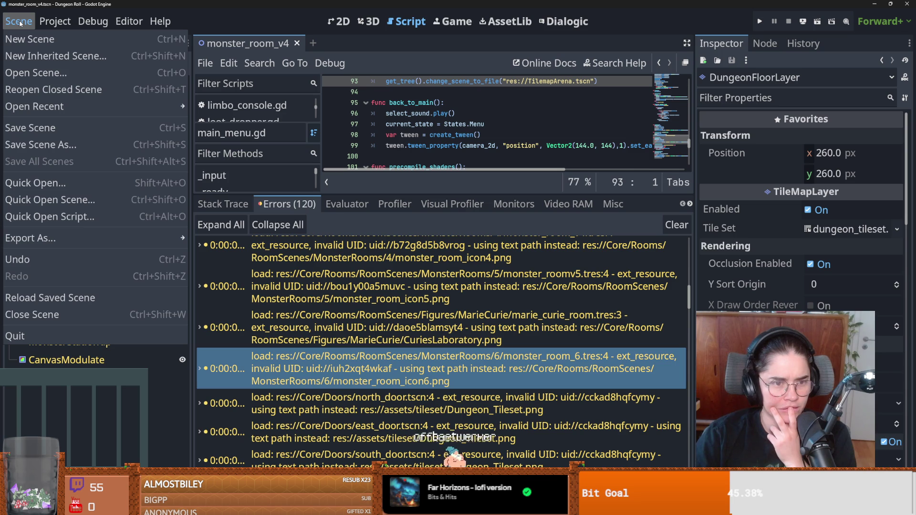
click(46, 200)
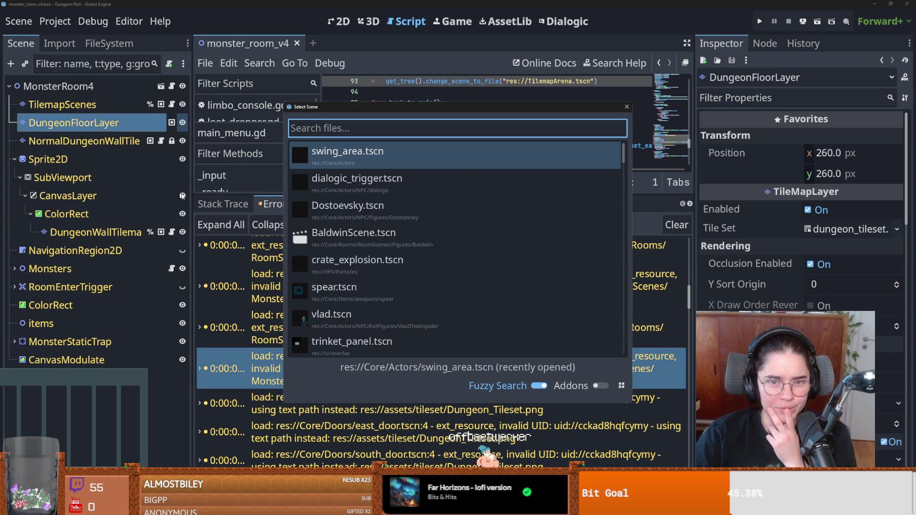
click(626, 106)
click(18, 21)
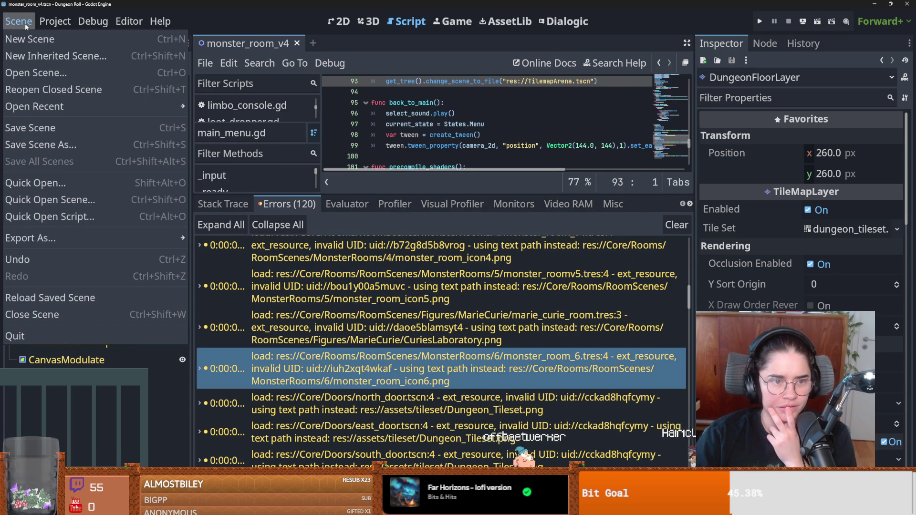
mouse_move(53, 25)
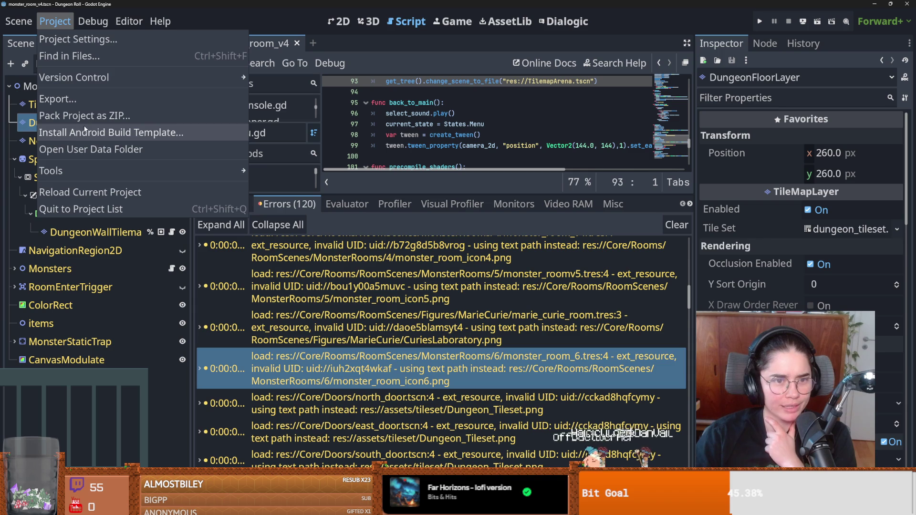
click(92, 195)
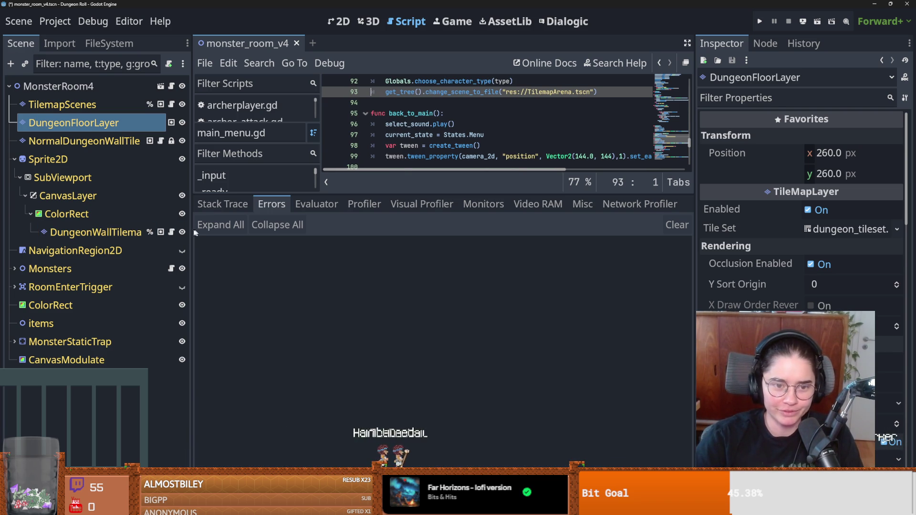
Widen and heighten the script editor panel, then save
drag(191, 233, 151, 233)
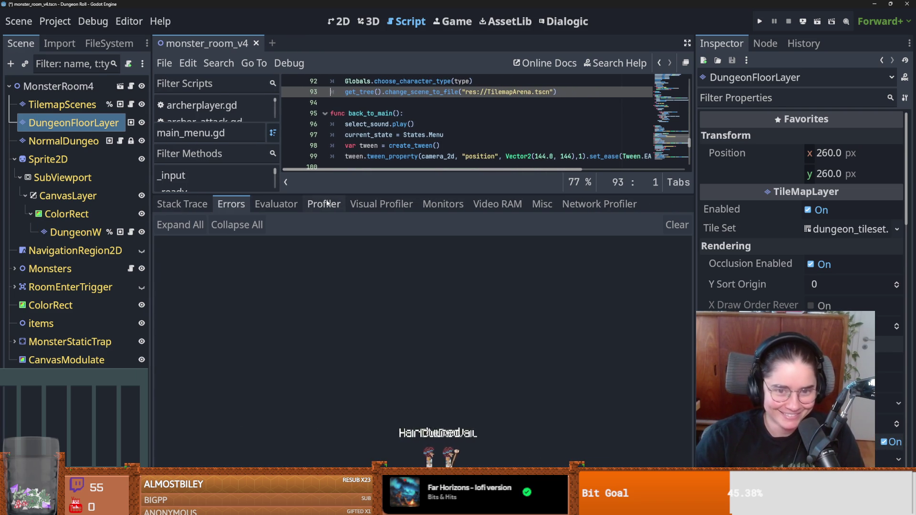
drag(329, 193, 329, 361)
click(410, 221)
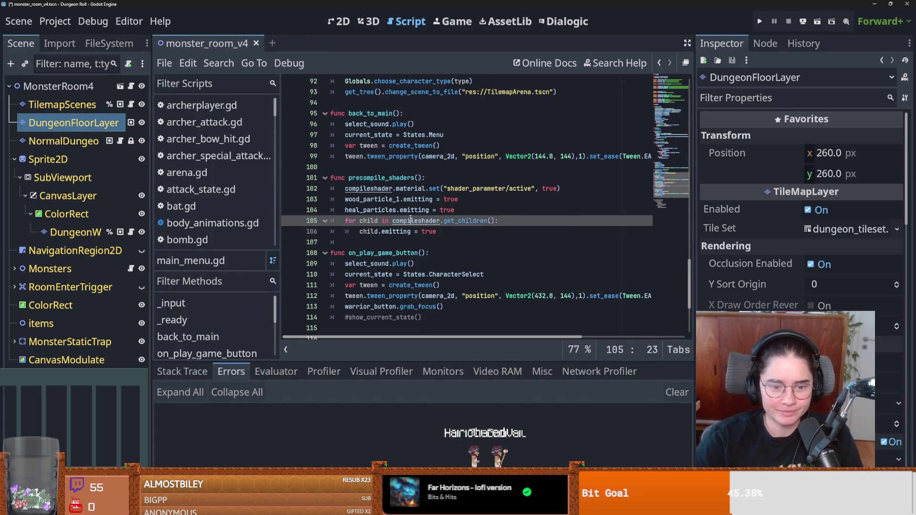
key(ctrl+s)
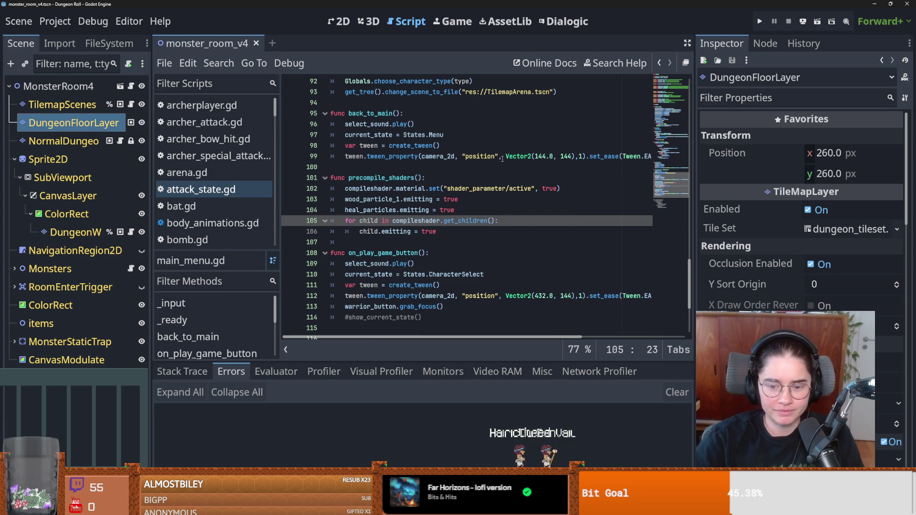
click(502, 156)
Run the game briefly, close it, and give the error list more room
click(764, 18)
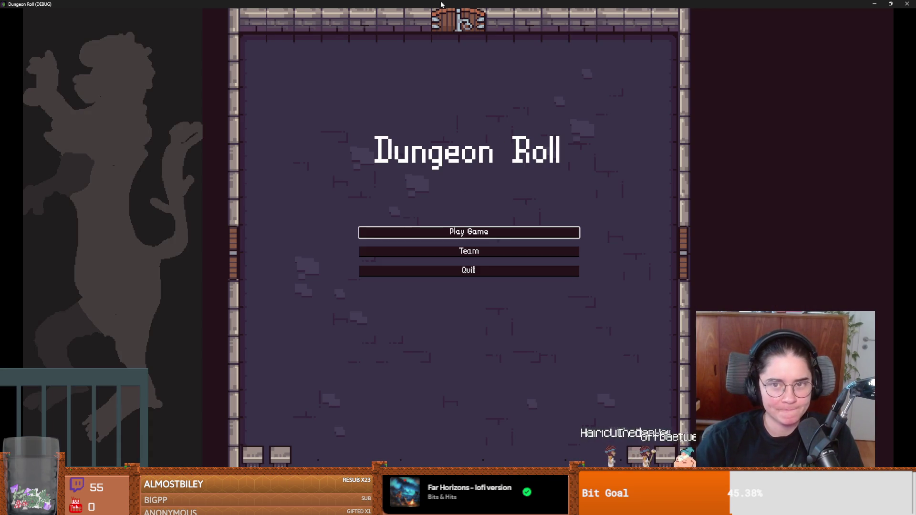
drag(440, 4, 425, 104)
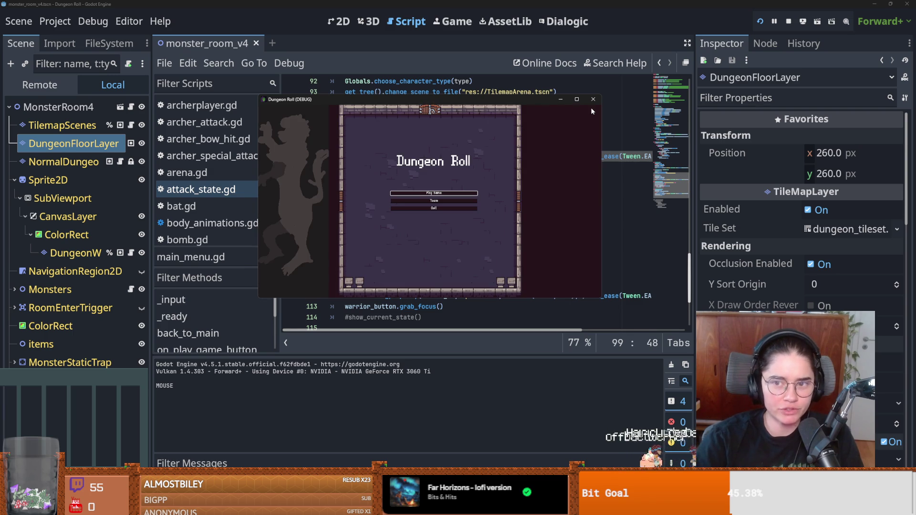
click(593, 100)
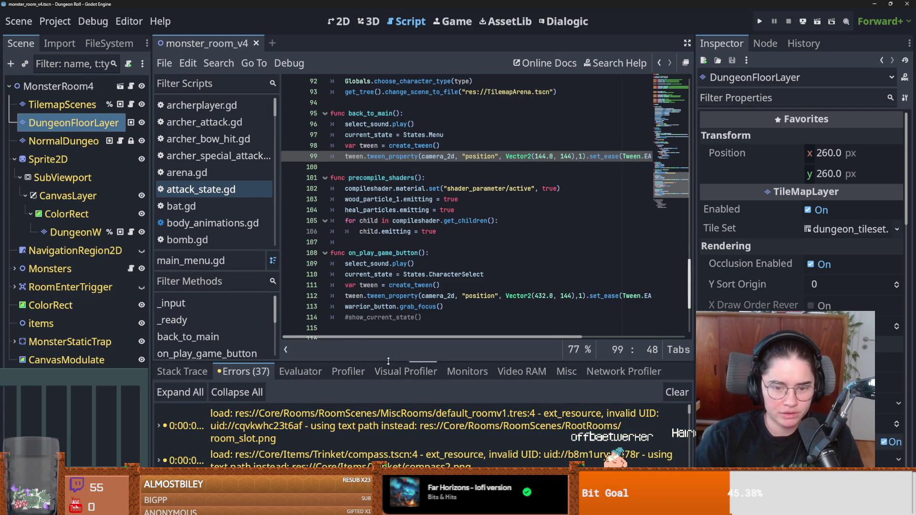
drag(388, 361, 388, 194)
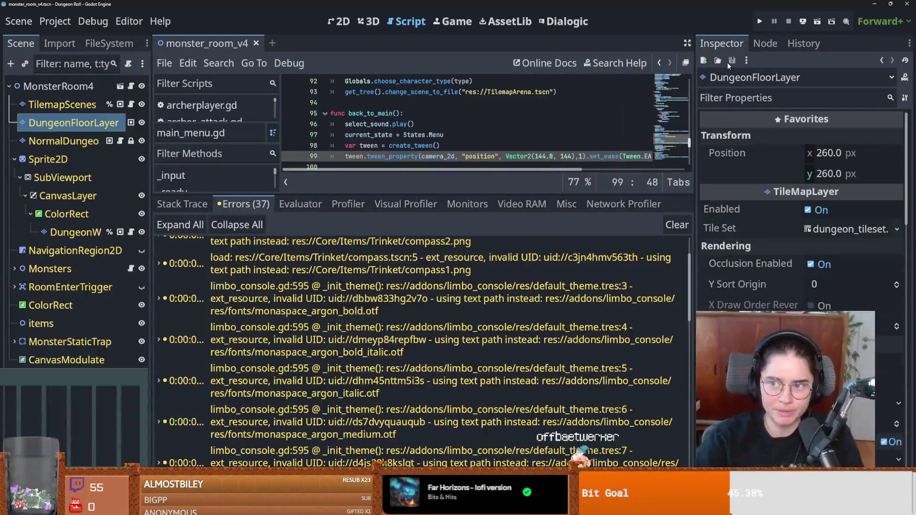
Run the game again, enter a dungeon room as the Crusader, then close it
click(761, 21)
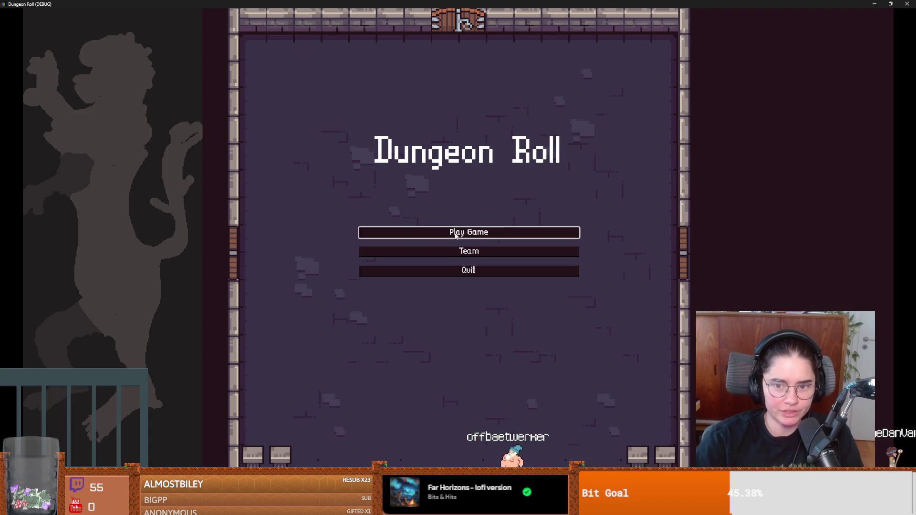
click(455, 234)
click(368, 102)
drag(449, 4, 449, 184)
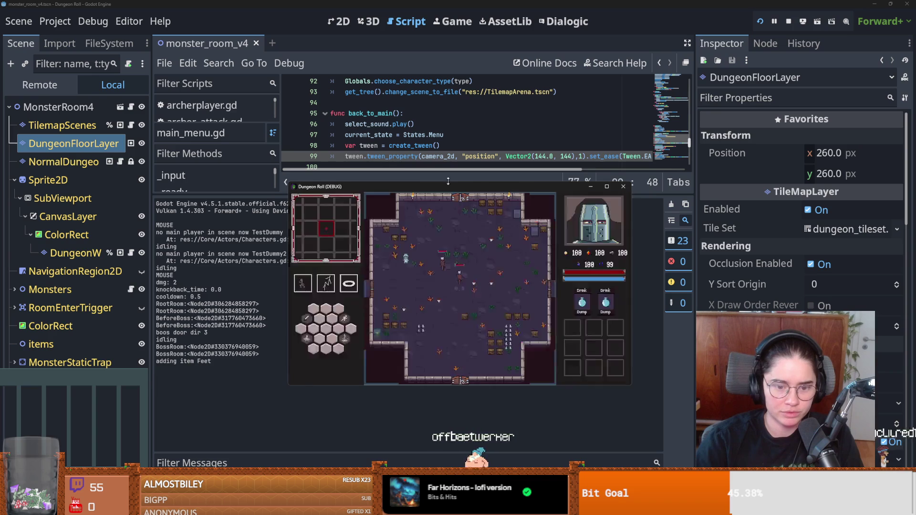
click(624, 187)
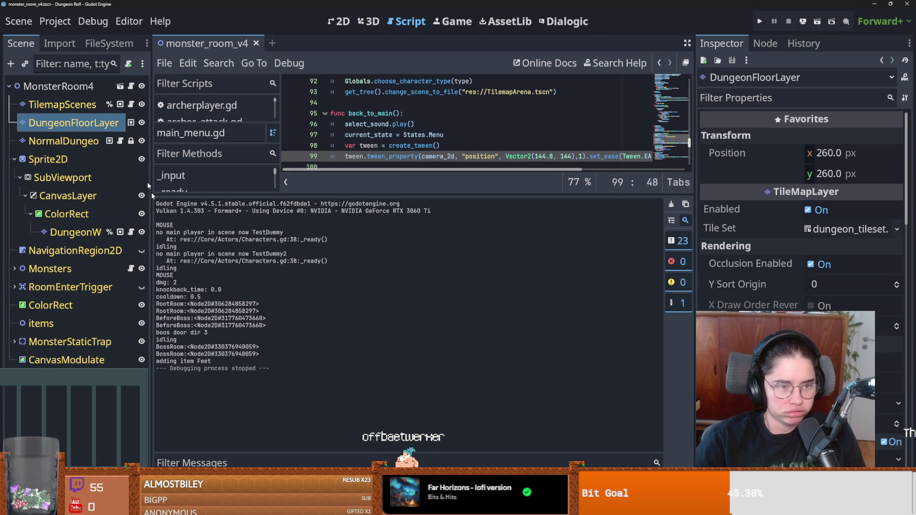
click(55, 21)
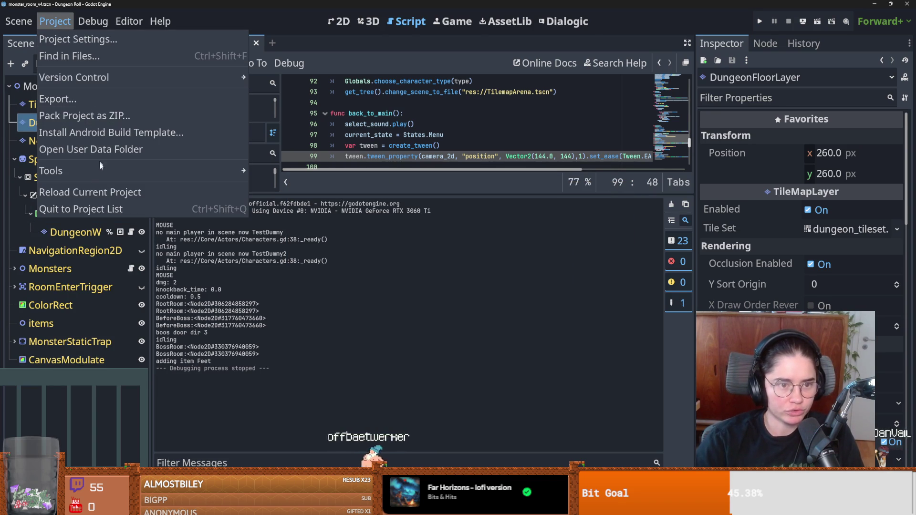
Upgrade the project files via Project > Tools and confirm Restart & Upgrade
mouse_move(201, 171)
click(329, 204)
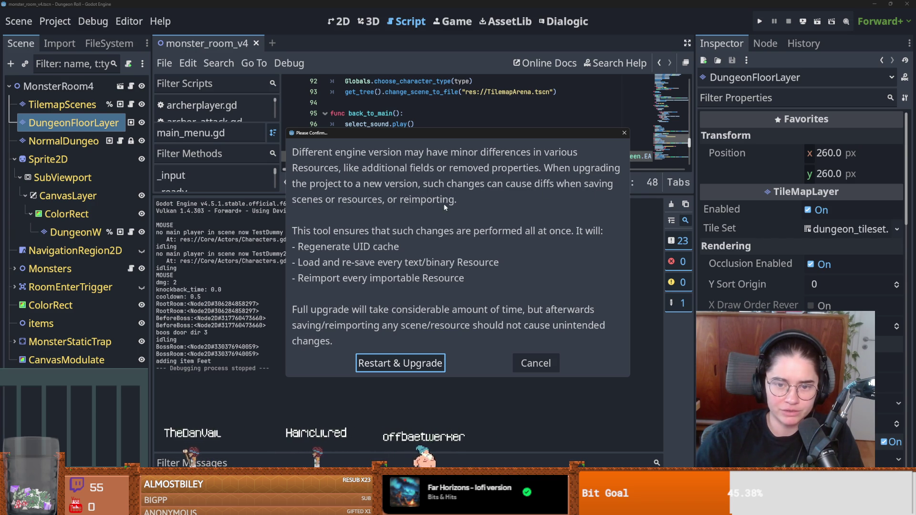
click(417, 366)
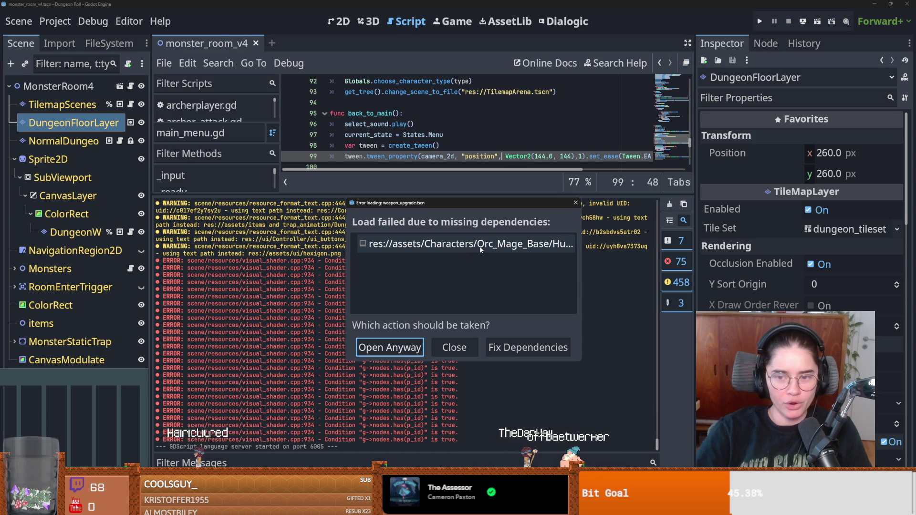
Open the weapon_upgrade scene despite its missing dependency, view it in 2D and save it
drag(579, 243, 790, 265)
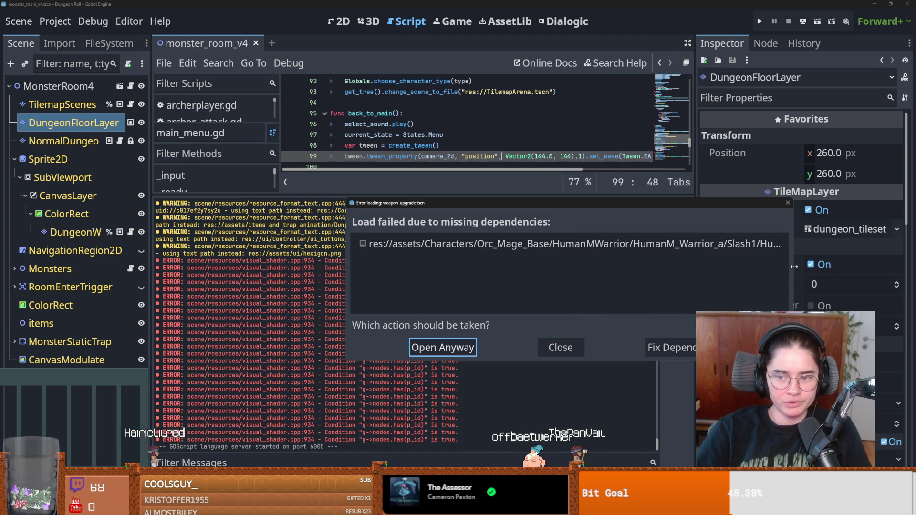
click(444, 348)
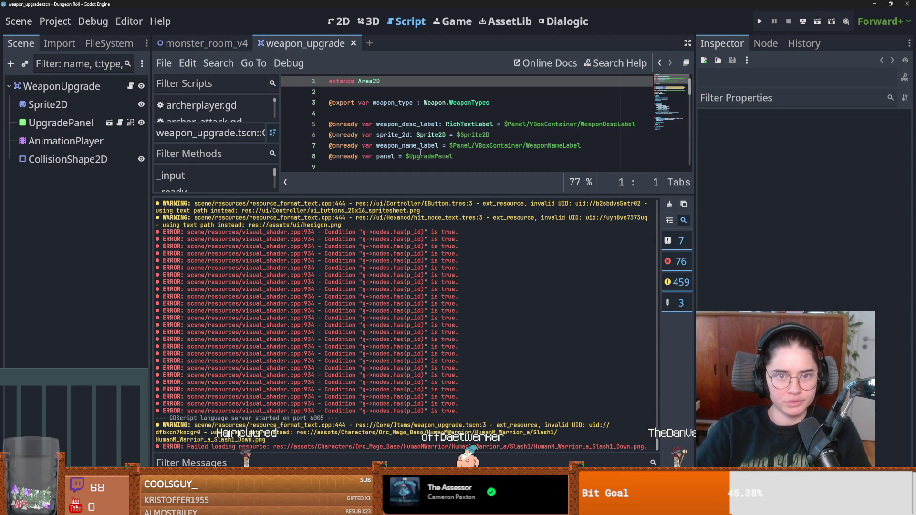
drag(432, 193, 434, 399)
click(61, 86)
key(ctrl+s)
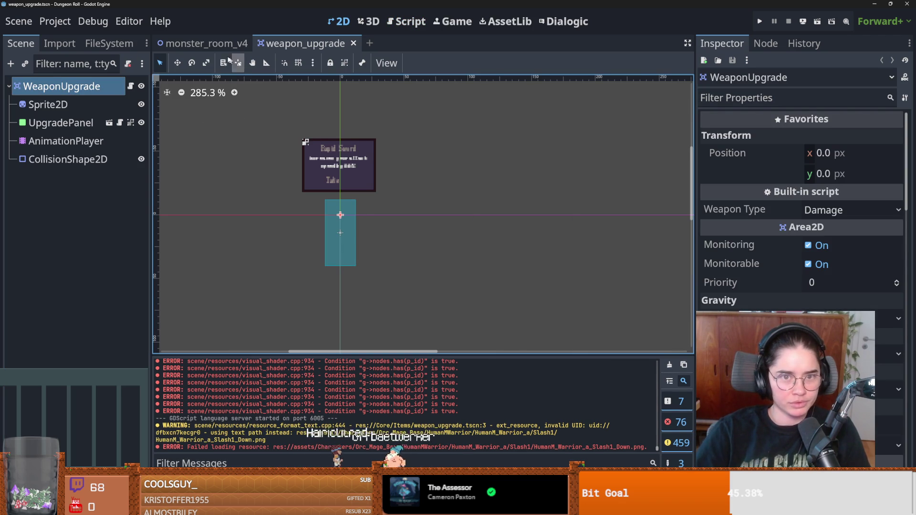
Return to monster_room_v4, save it and bring up the output log
click(205, 43)
key(ctrl+s)
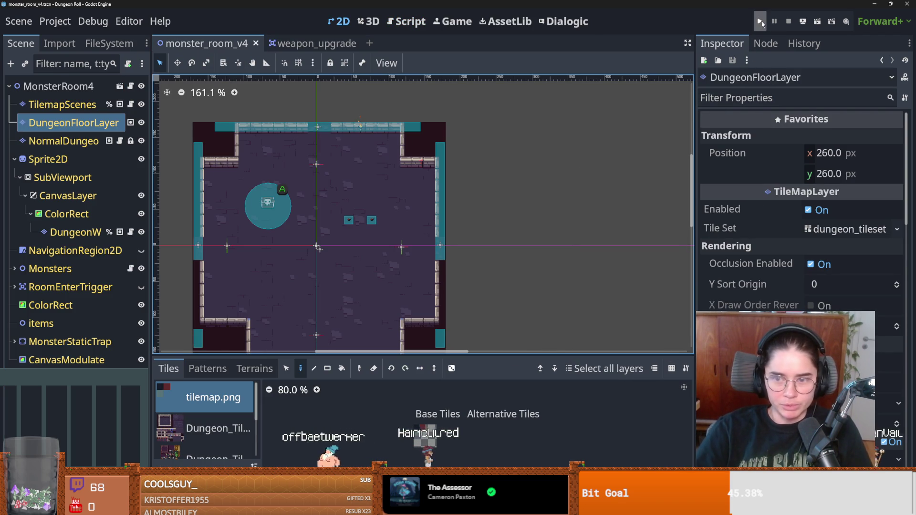
key(F5)
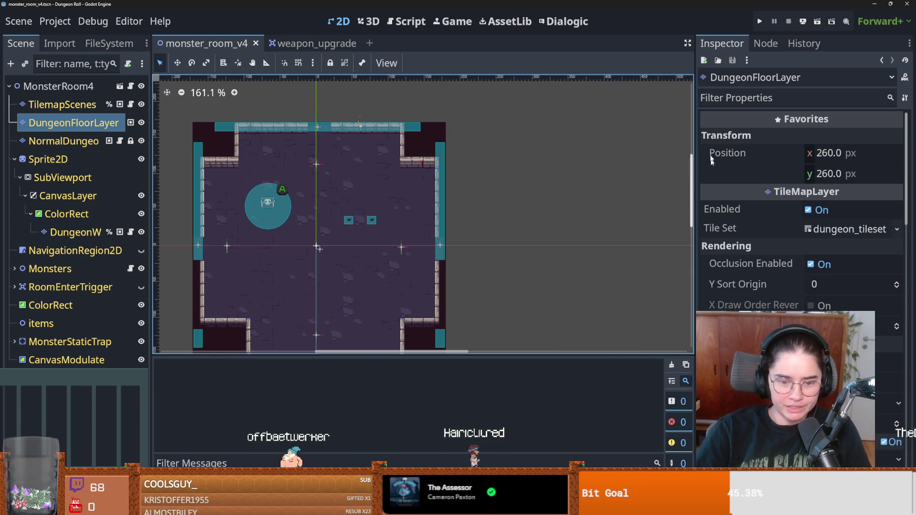
Run the project, start a new game as the Crusader and view the dungeon full screen
click(760, 23)
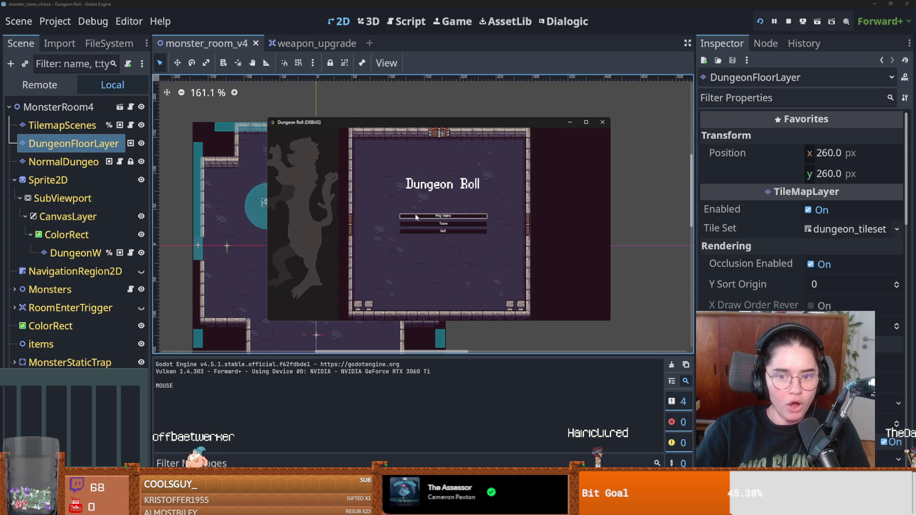
click(417, 215)
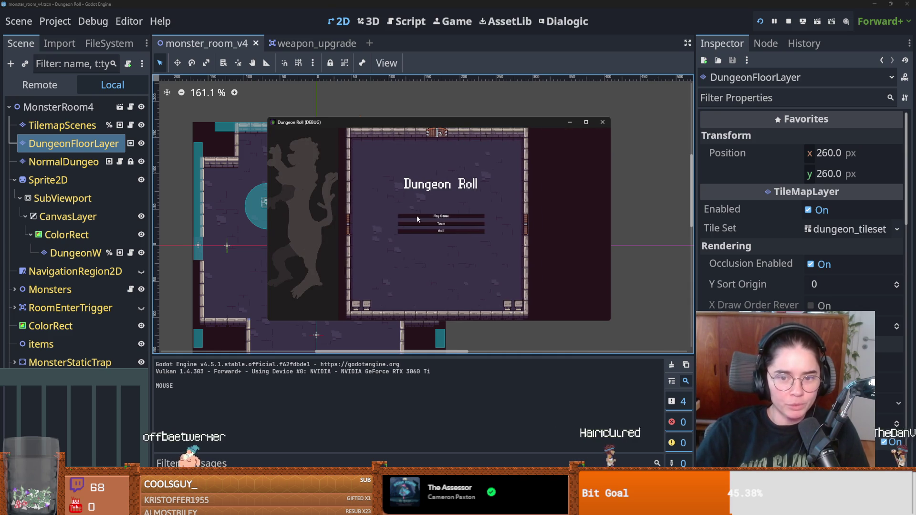
click(397, 183)
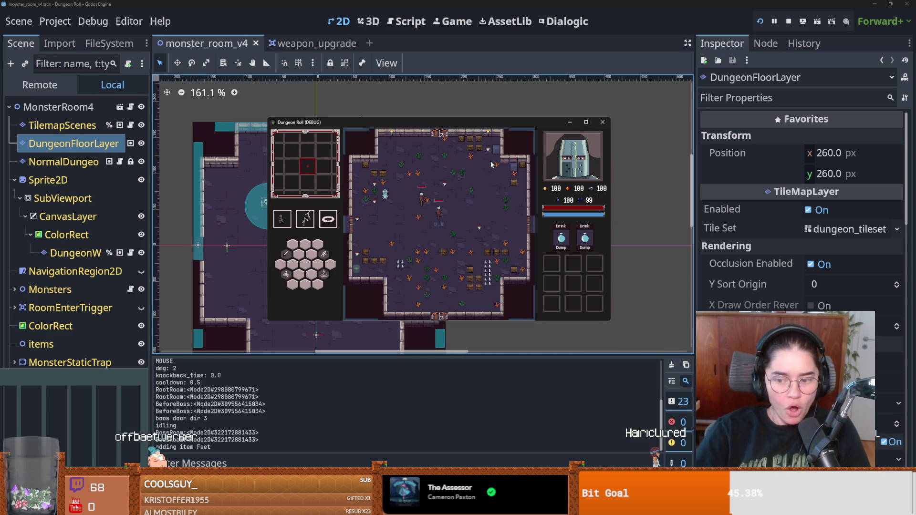
click(588, 123)
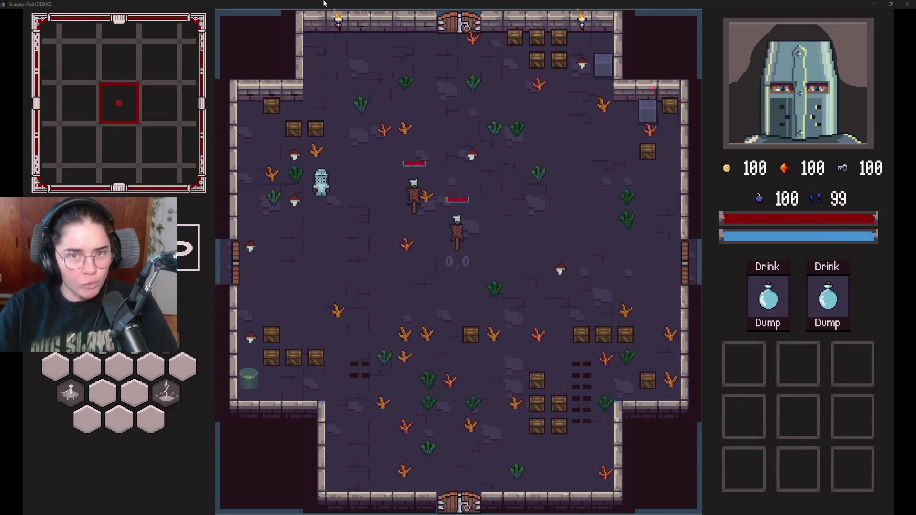
Restore the game window, stop the game and check the debugger's error list
click(891, 3)
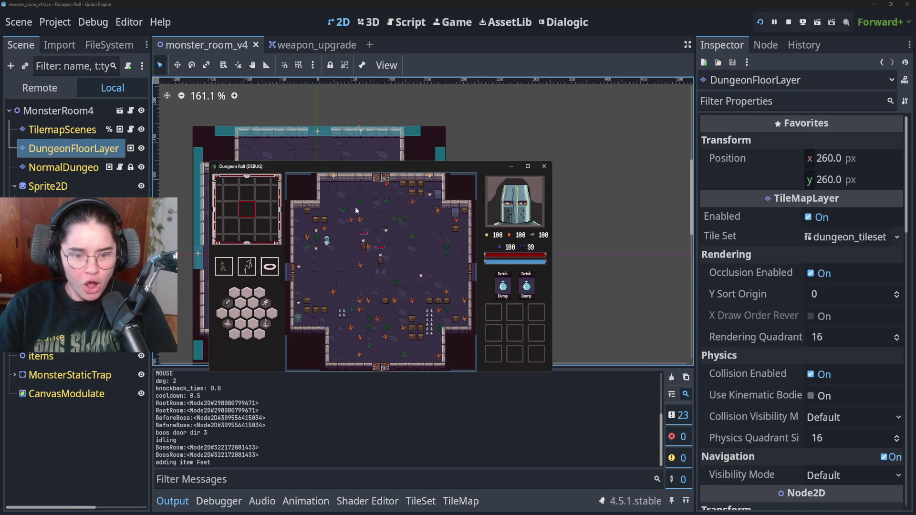
click(545, 167)
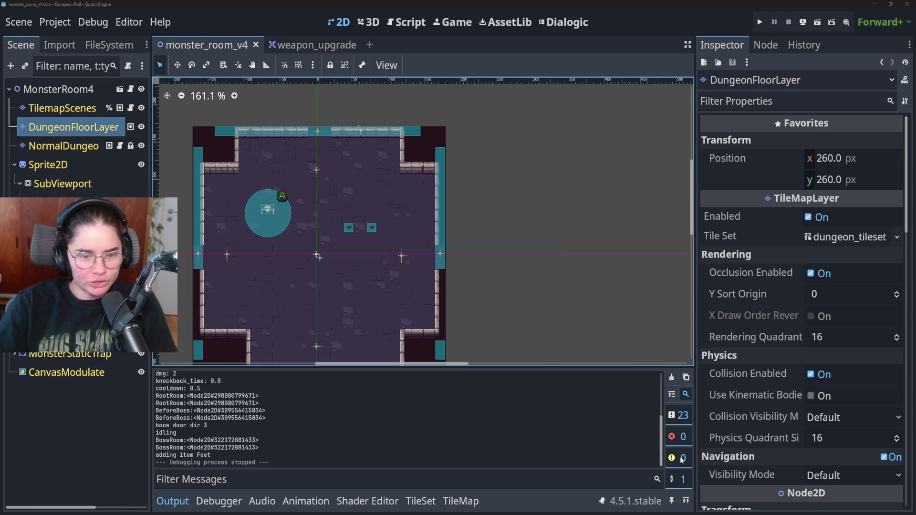
click(229, 500)
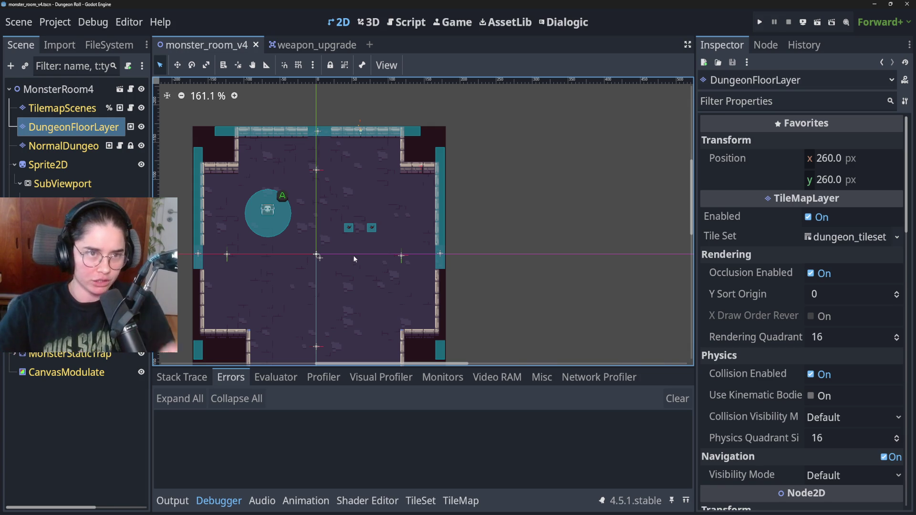
Reload the current project, then resize the debugger panel and zoom the room view
click(56, 23)
click(95, 197)
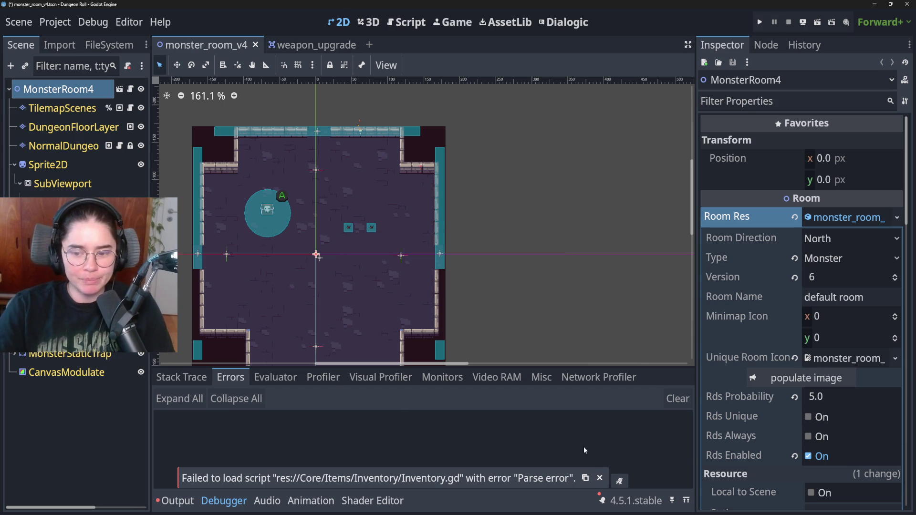
click(215, 501)
click(229, 500)
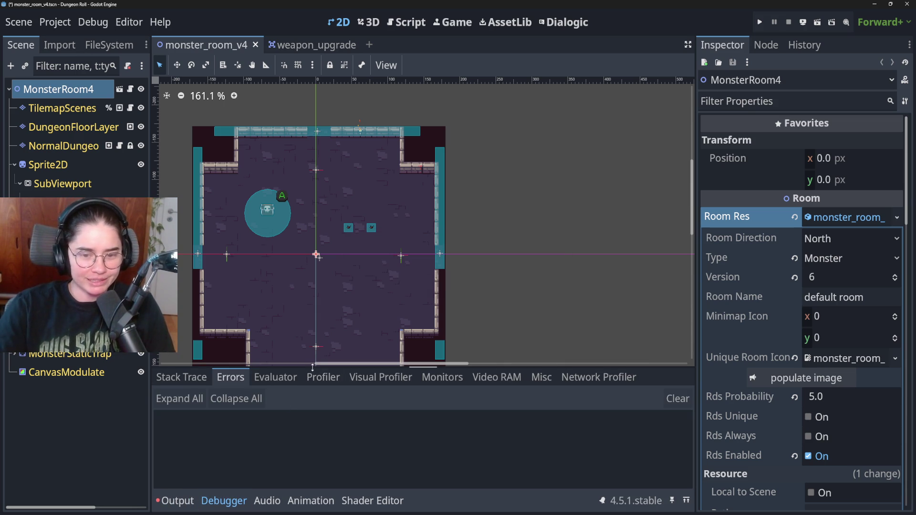
drag(312, 367, 330, 313)
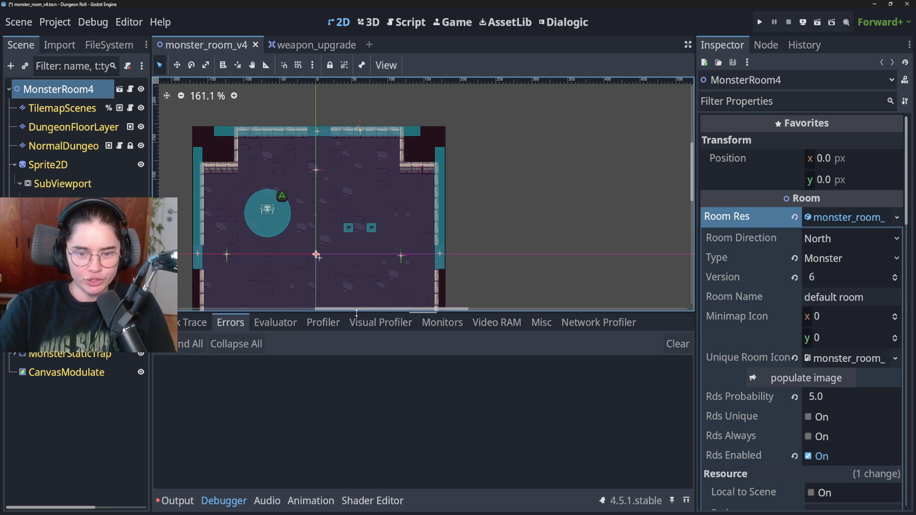
drag(357, 313, 356, 375)
scroll(411, 291, up, 1)
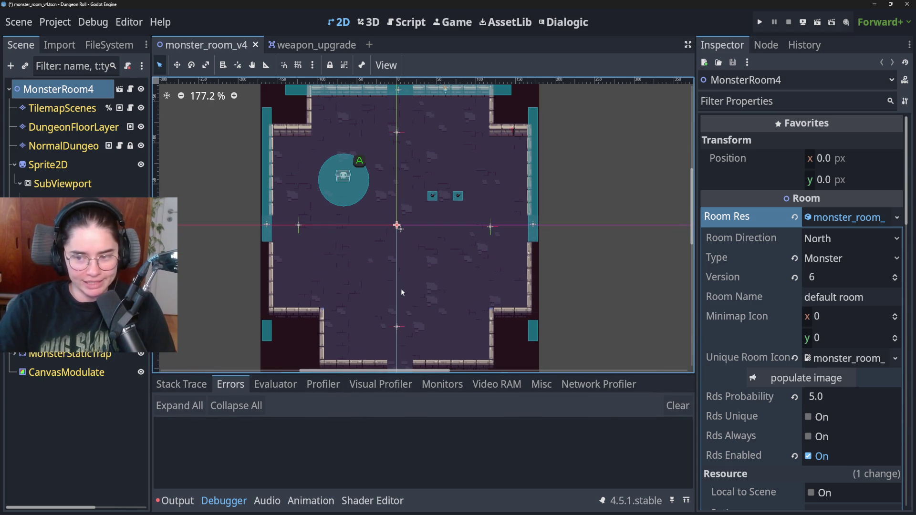
Open Project > Tools > Upgrade Project Files and dismiss the confirmation without upgrading
click(93, 22)
mouse_move(55, 22)
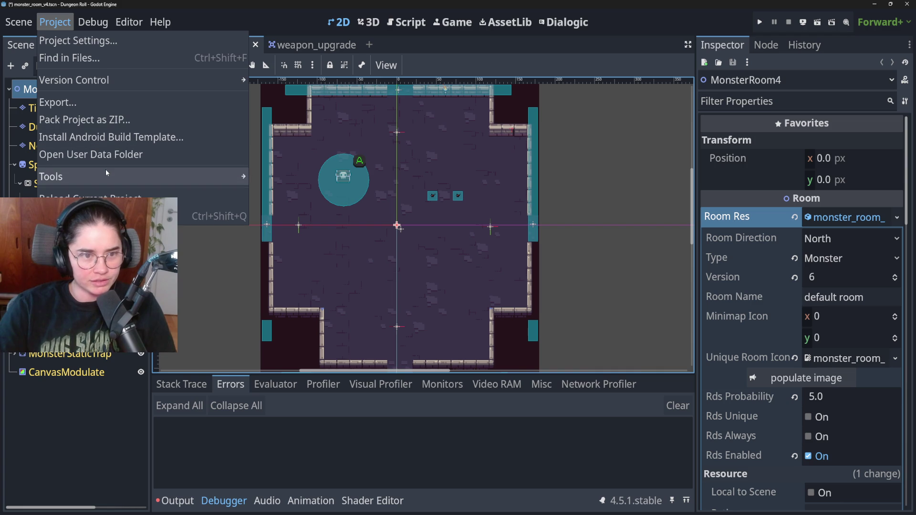
mouse_move(107, 176)
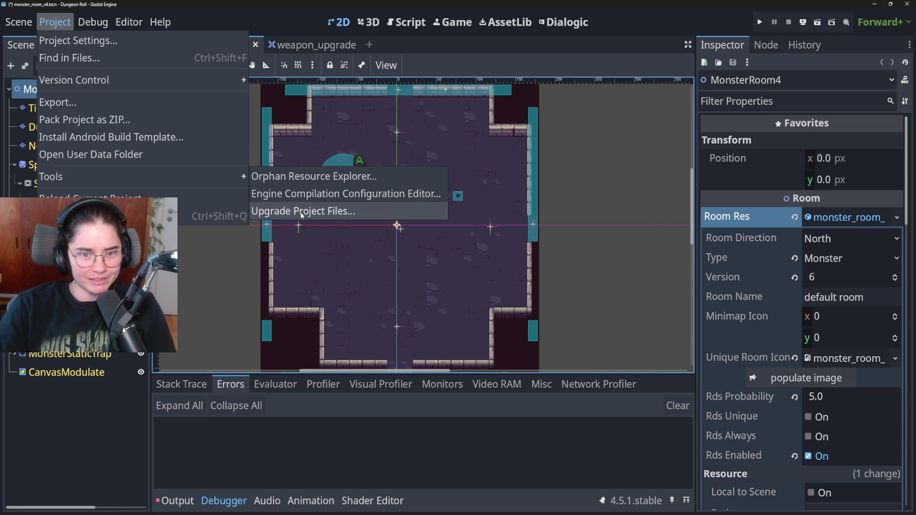
click(302, 212)
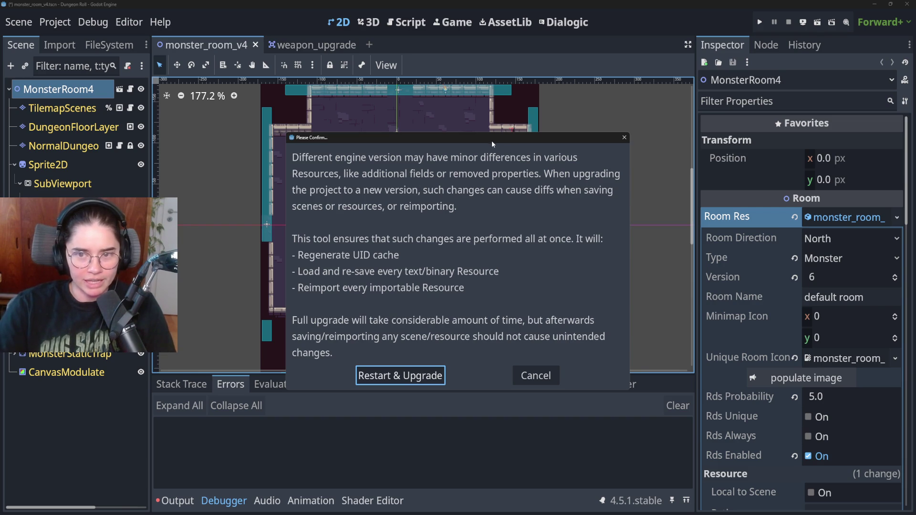
mouse_move(497, 143)
mouse_down()
mouse_move(452, 102)
mouse_move(382, 98)
mouse_move(443, 99)
mouse_up()
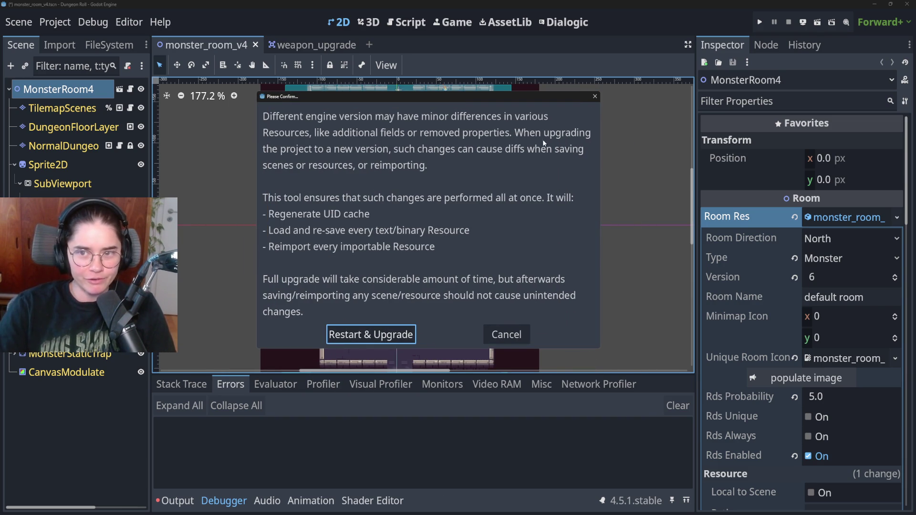
click(594, 98)
Zoom into the room and save the monster_room_v4 scene
scroll(393, 305, up, 3)
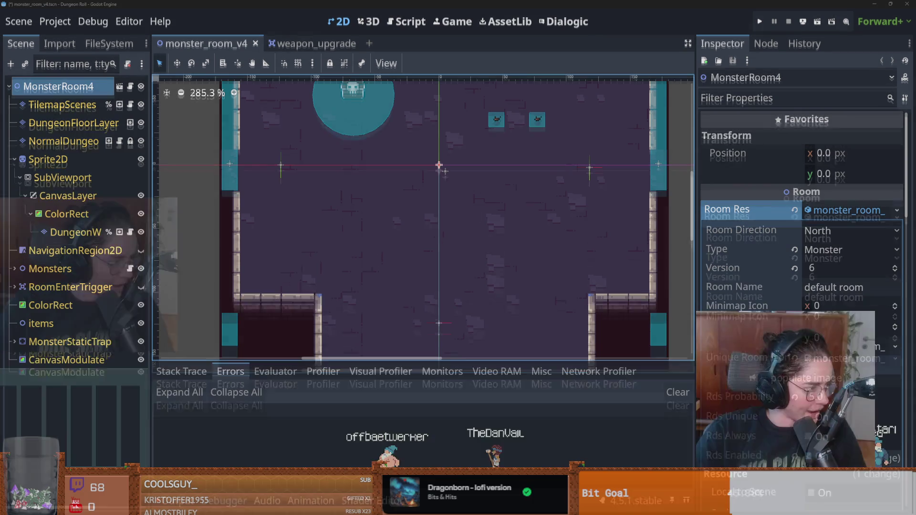
scroll(437, 204, up, 2)
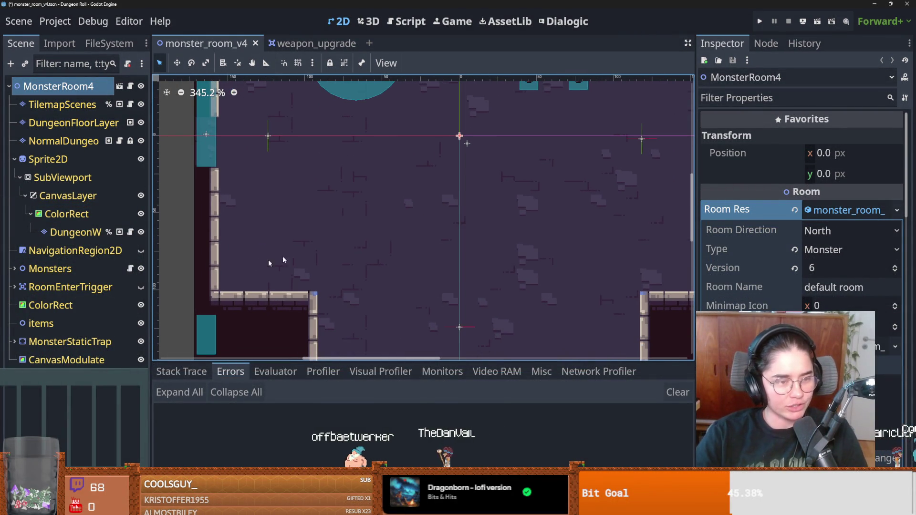
key(ctrl+s)
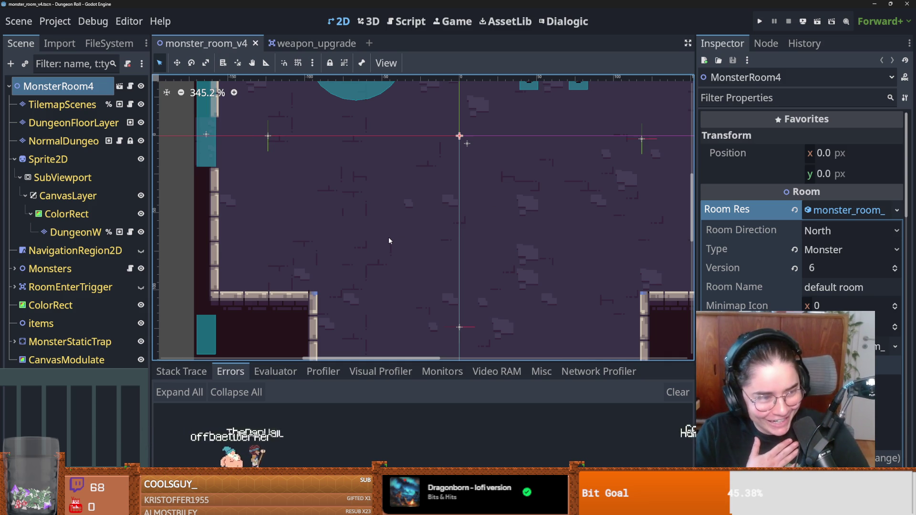
Save monster_room_v4 and recentre the view on the whole room
scroll(308, 255, down, 2)
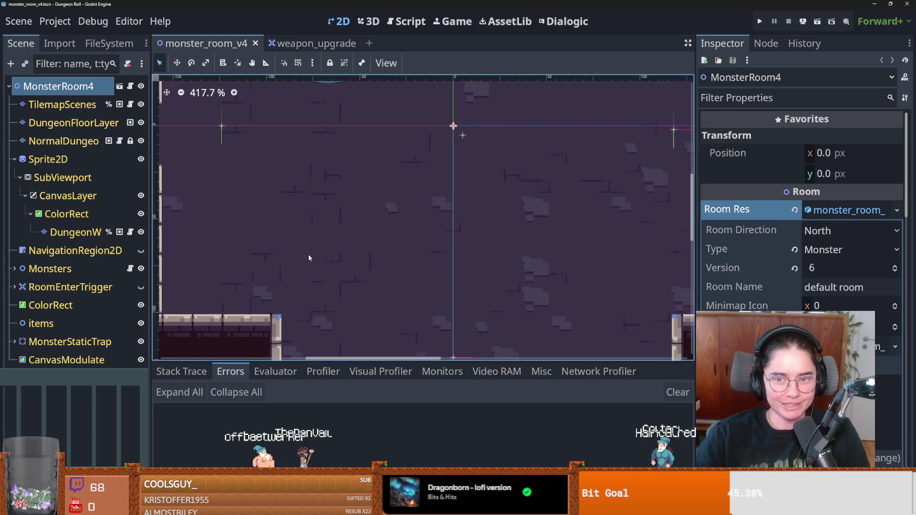
key(ctrl+s)
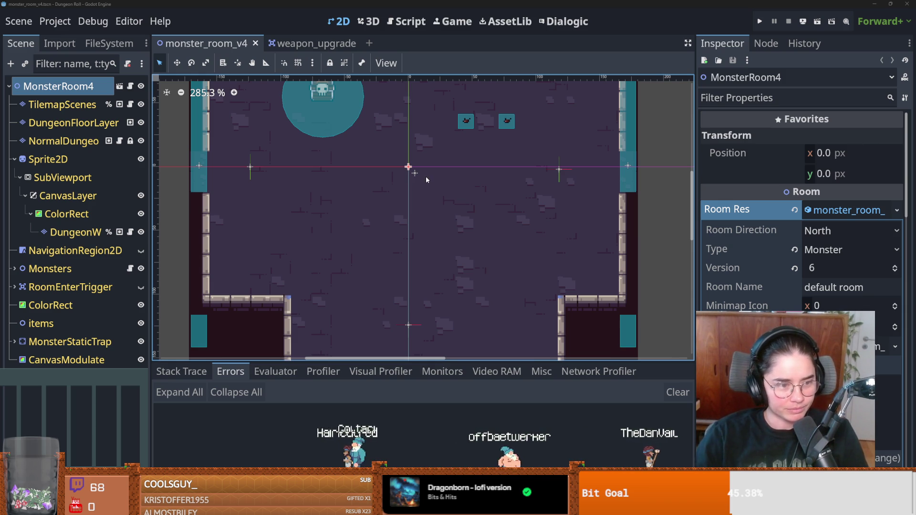
scroll(321, 236, right, 3)
scroll(322, 234, up, 1)
scroll(343, 228, left, 1)
scroll(373, 220, up, 1)
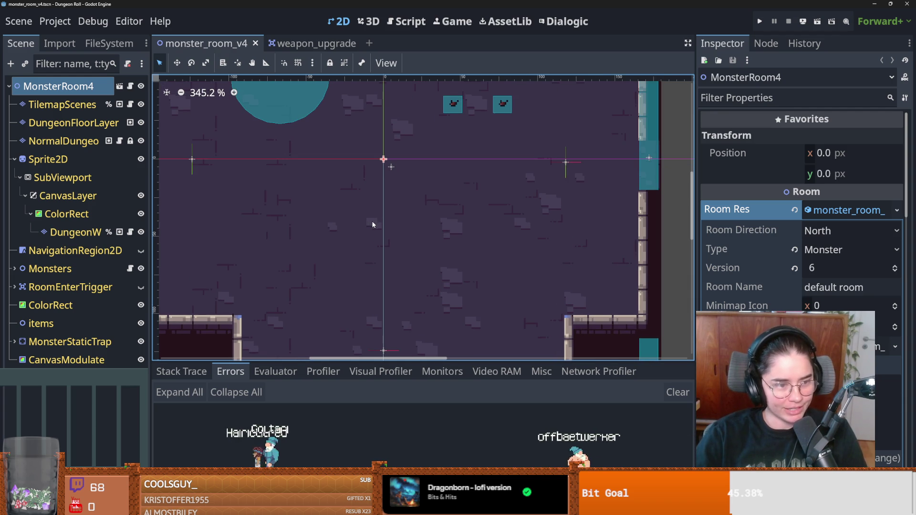
scroll(380, 230, down, 1)
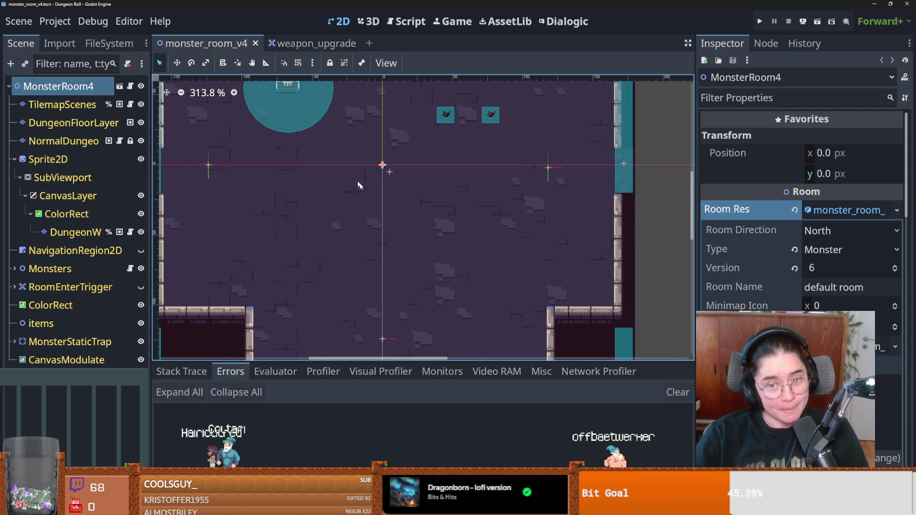
scroll(381, 210, down, 4)
scroll(411, 239, down, 2)
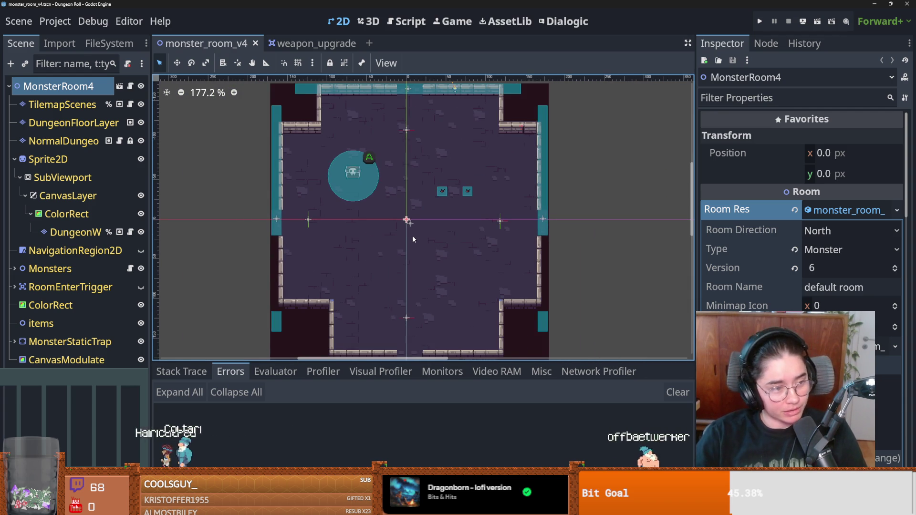
scroll(420, 225, down, 1)
drag(427, 212, 434, 201)
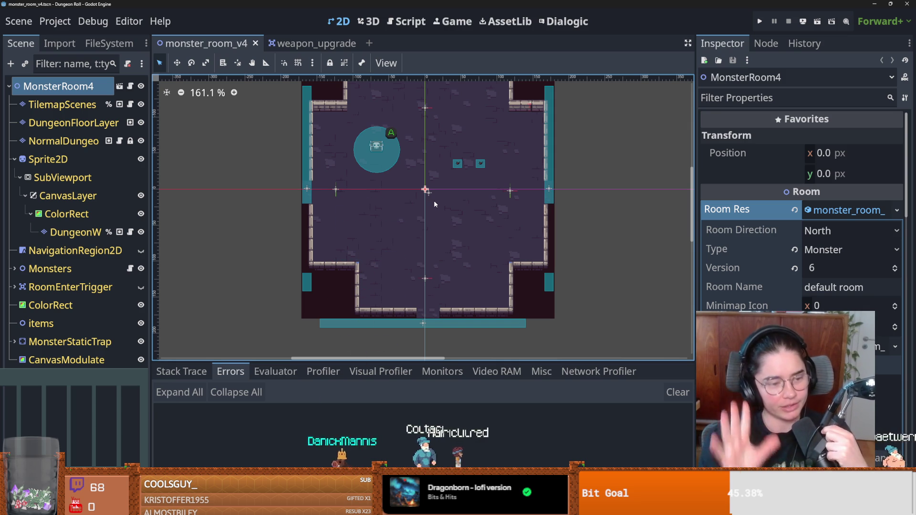
drag(408, 186, 308, 206)
key(ctrl+s)
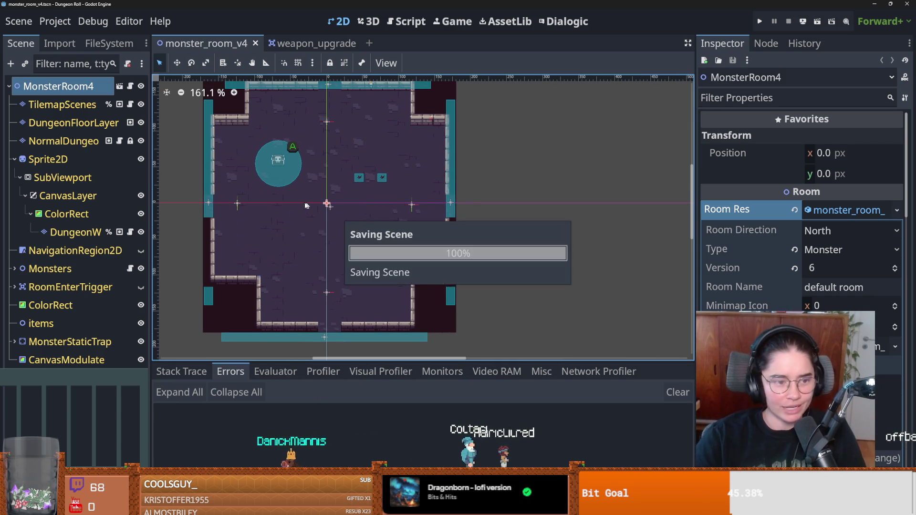
Collapse the Sprite2D branch, then switch to the weapon_upgrade scene and save it
scroll(377, 148, up, 1)
right_click(377, 148)
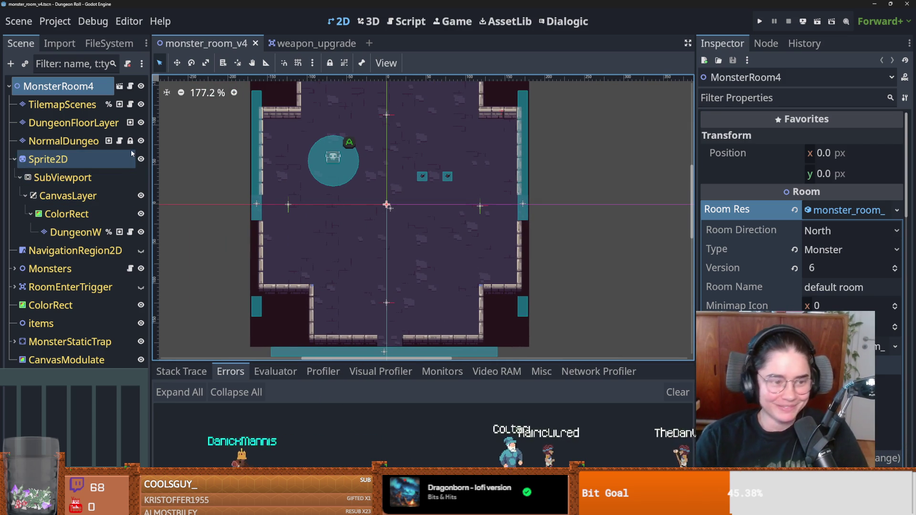
click(14, 158)
scroll(340, 215, up, 1)
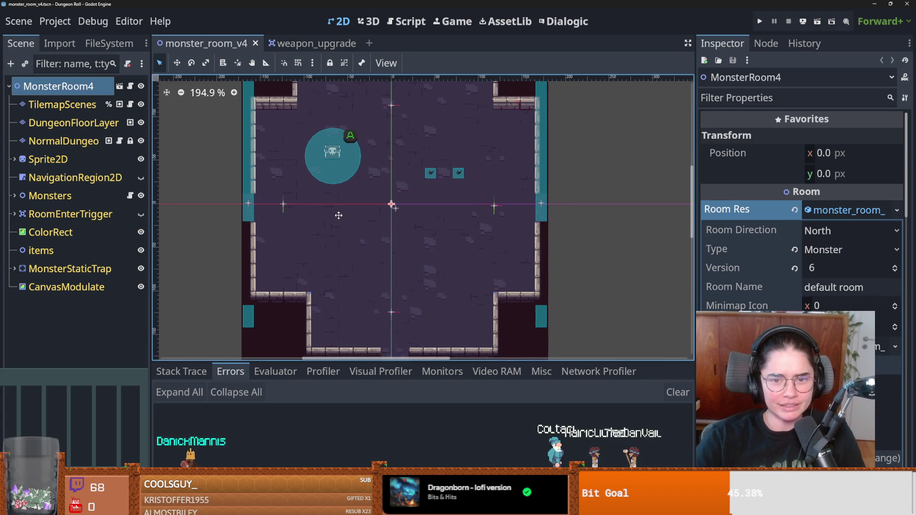
click(305, 43)
key(ctrl+s)
scroll(317, 179, up, 2)
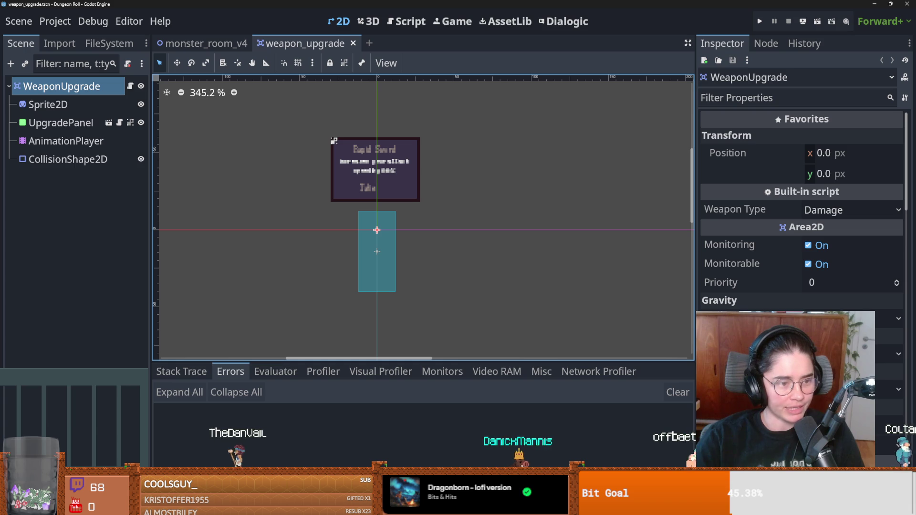
Save weapon_upgrade, then switch to monster_room_v4 and save it
scroll(301, 238, up, 1)
key(ctrl+s)
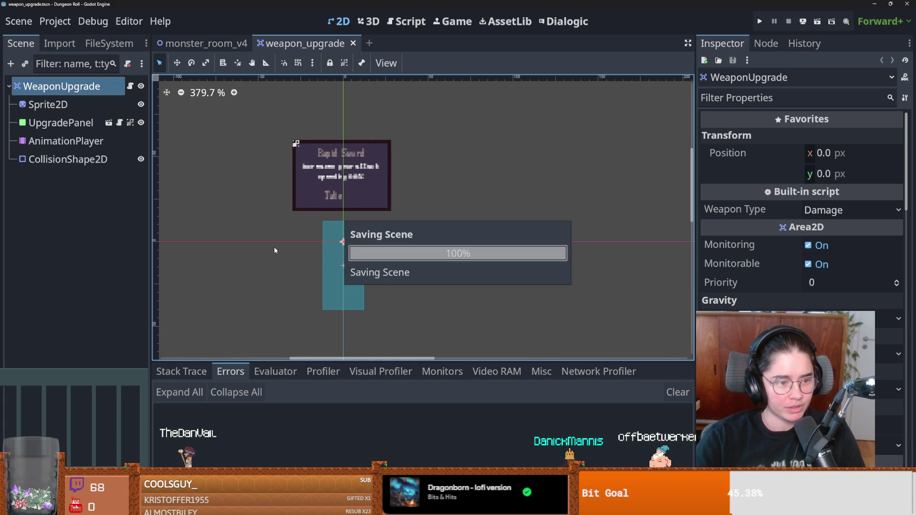
scroll(274, 243, up, 2)
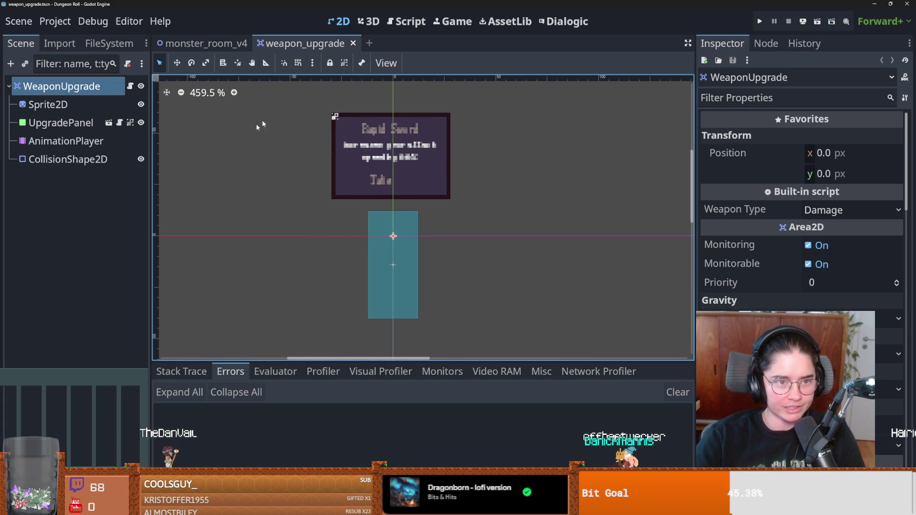
click(205, 43)
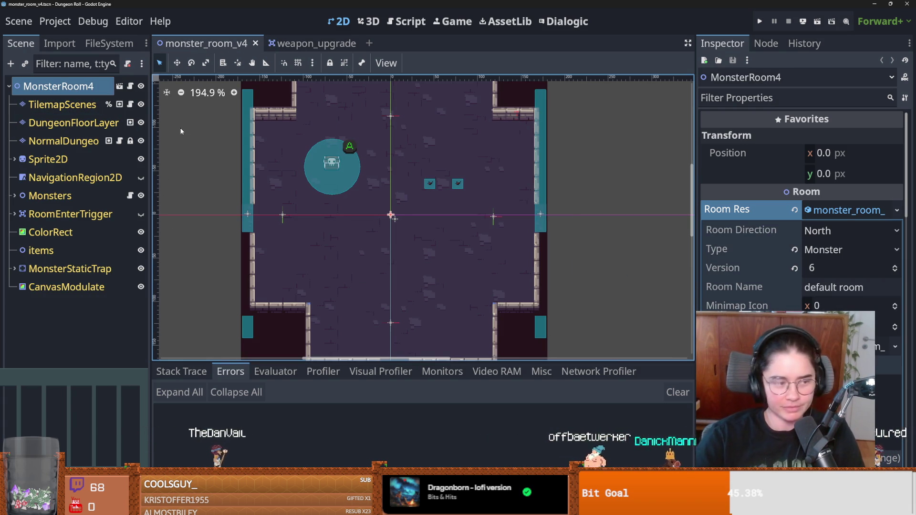
scroll(335, 193, up, 1)
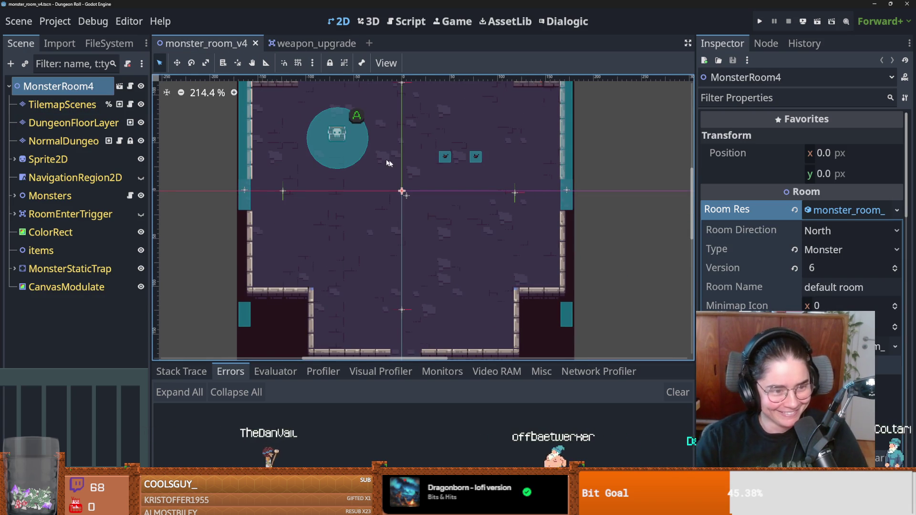
scroll(388, 195, up, 1)
key(ctrl+s)
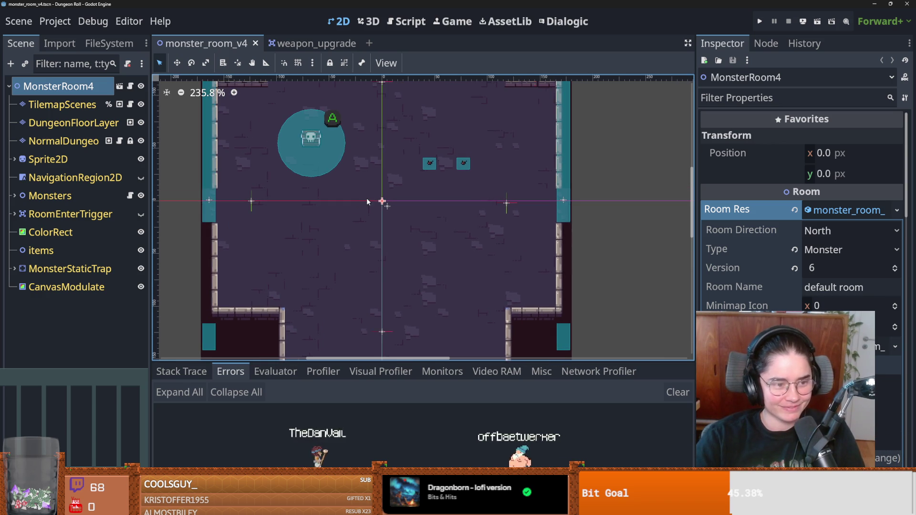
Pan the room view left and right, saving monster_room_v4 repeatedly
scroll(336, 186, down, 1)
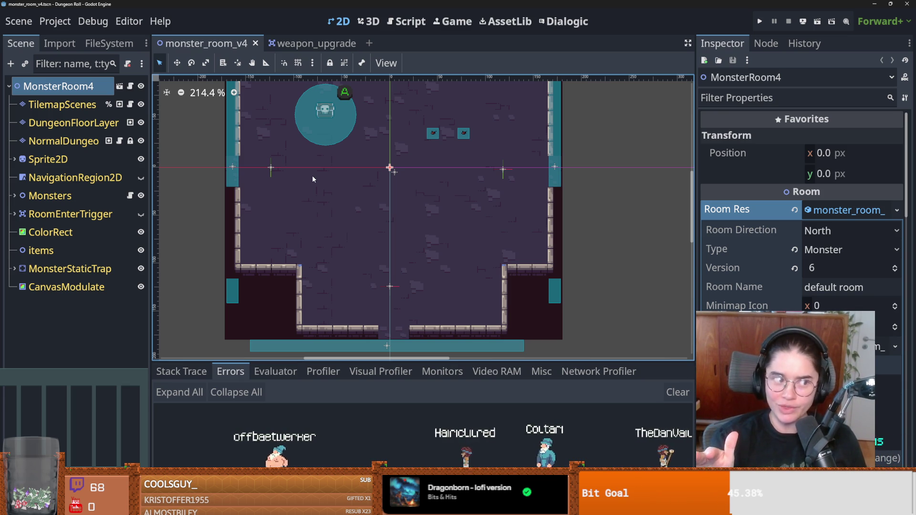
drag(406, 206, 353, 235)
key(ctrl+s)
drag(280, 223, 340, 225)
scroll(342, 228, up, 1)
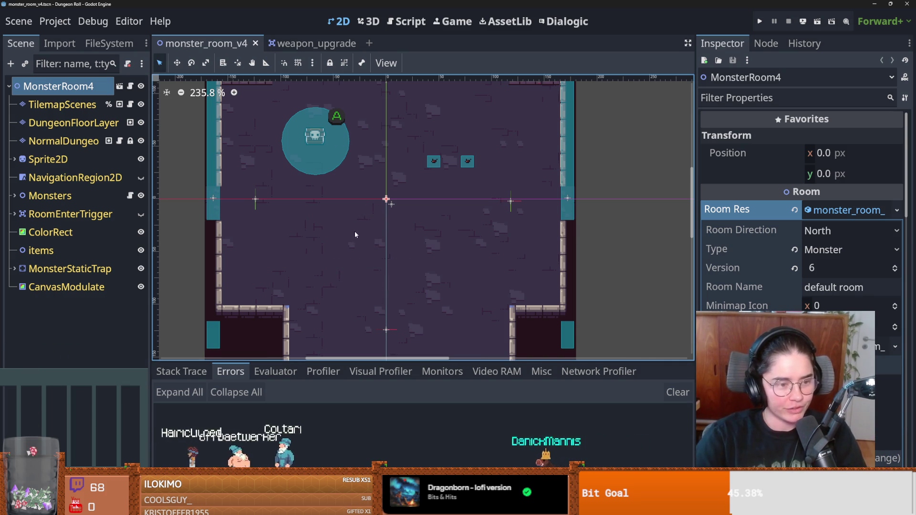
scroll(355, 234, up, 3)
key(ctrl+s)
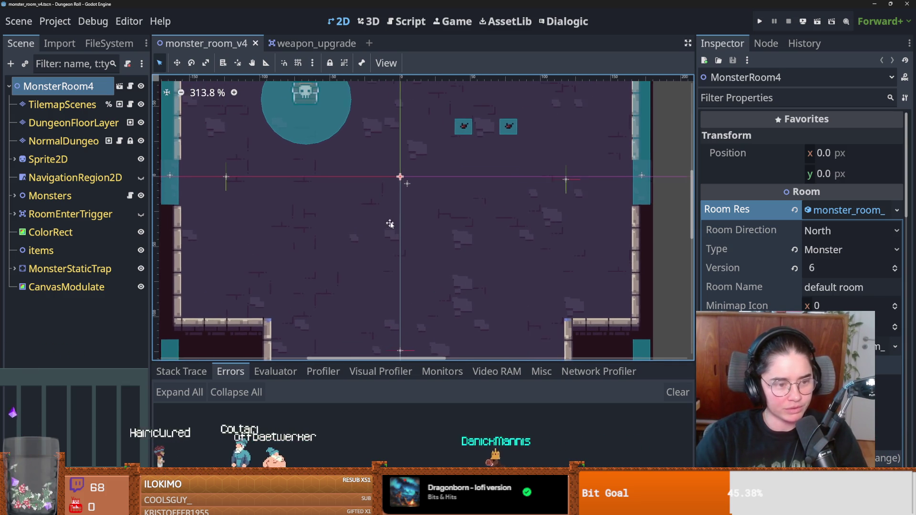
scroll(396, 216, down, 1)
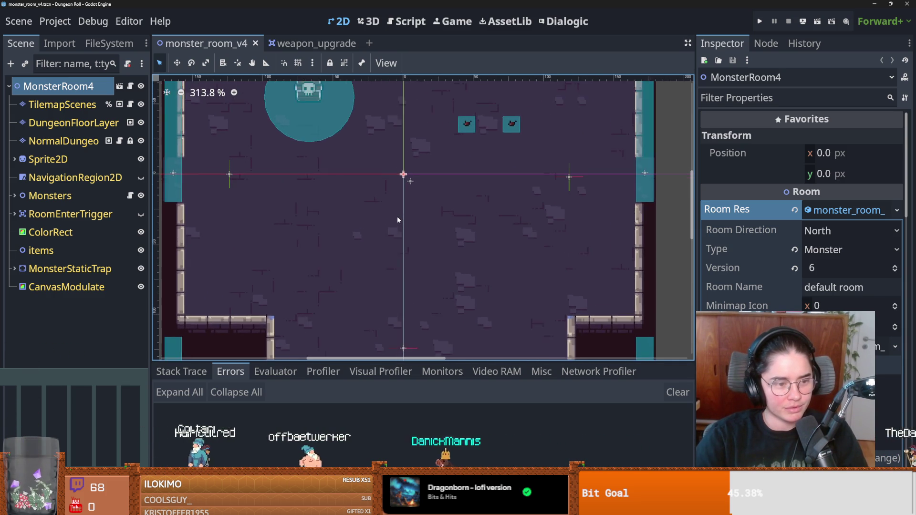
scroll(397, 216, up, 2)
key(ctrl+s)
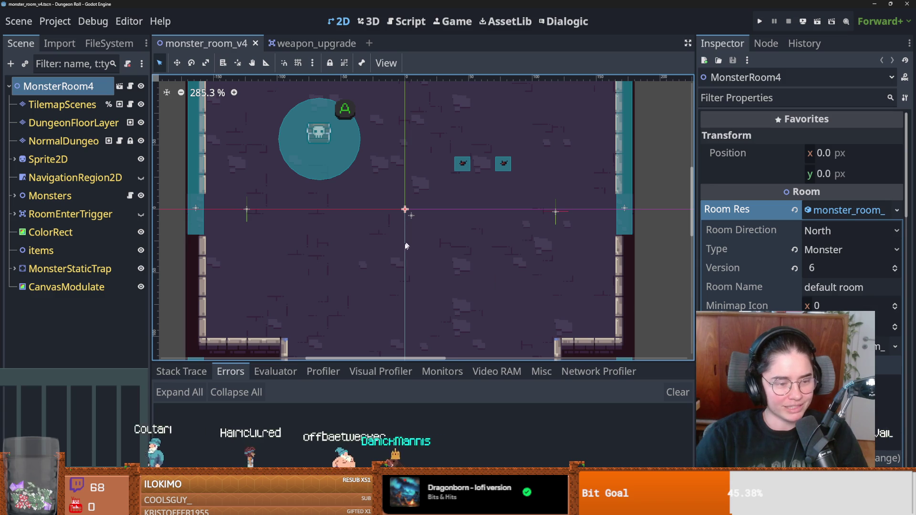
scroll(406, 240, down, 1)
key(ctrl+s)
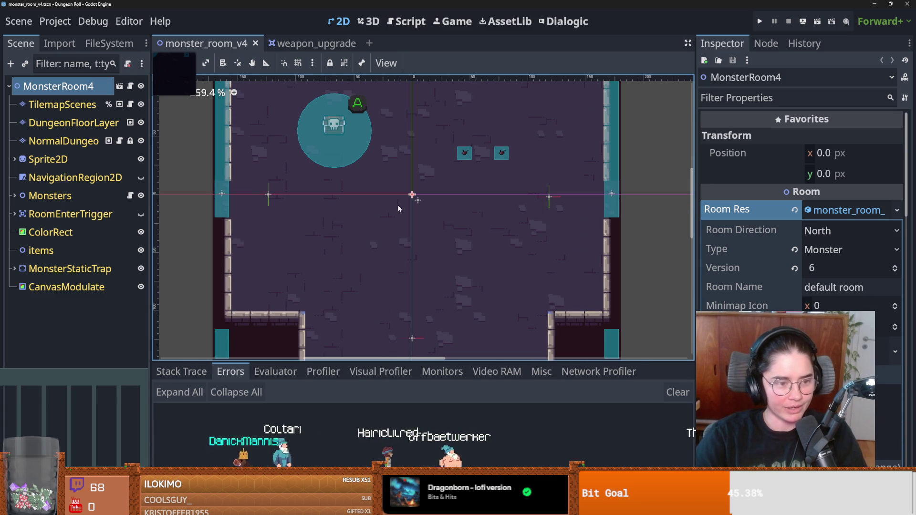
scroll(337, 272, up, 3)
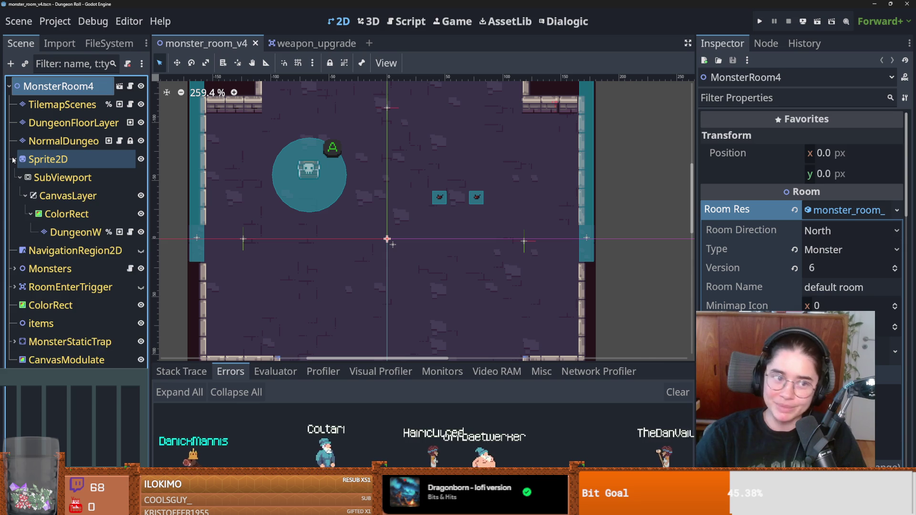
Widen the Scene dock to show full node names, save again, and close monster_room_v4
drag(150, 188, 171, 188)
key(ctrl+s)
scroll(359, 204, up, 1)
mouse_move(359, 204)
mouse_down()
mouse_move(373, 207)
mouse_move(366, 231)
mouse_move(387, 203)
mouse_move(449, 207)
mouse_up()
scroll(366, 231, down, 1)
key(ctrl+s)
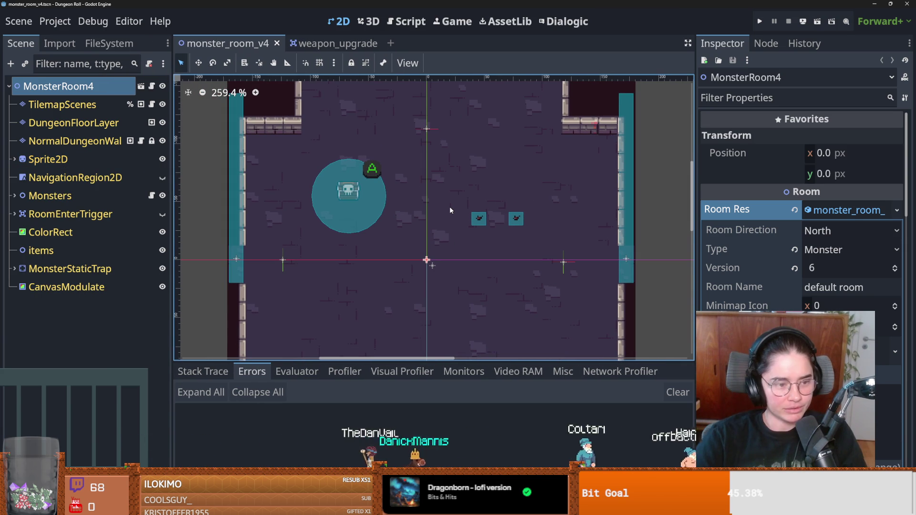
key(ctrl+s)
click(277, 43)
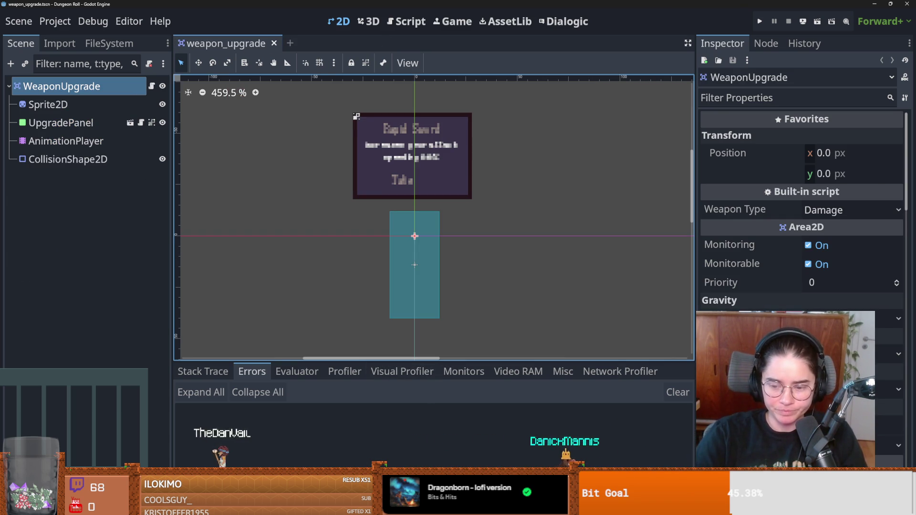
Close weapon_upgrade and start a new scene with an Area2D root node
scroll(280, 230, up, 1)
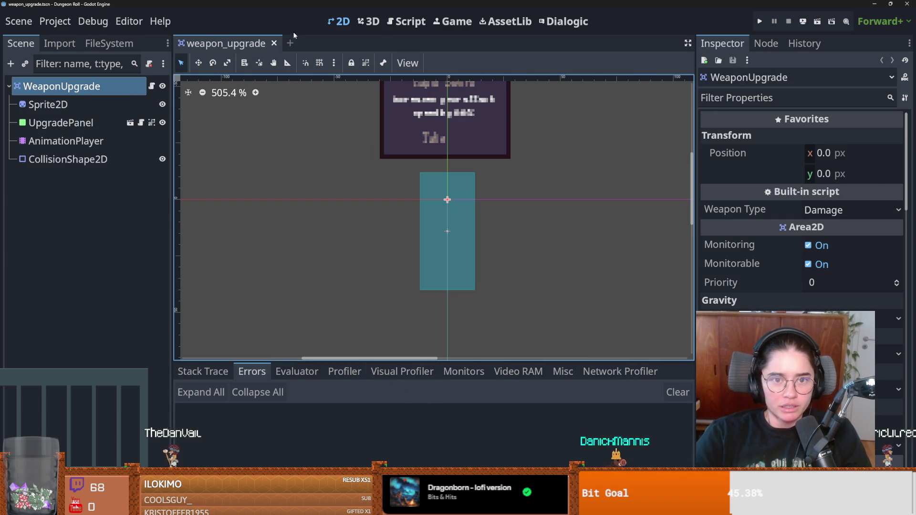
click(274, 43)
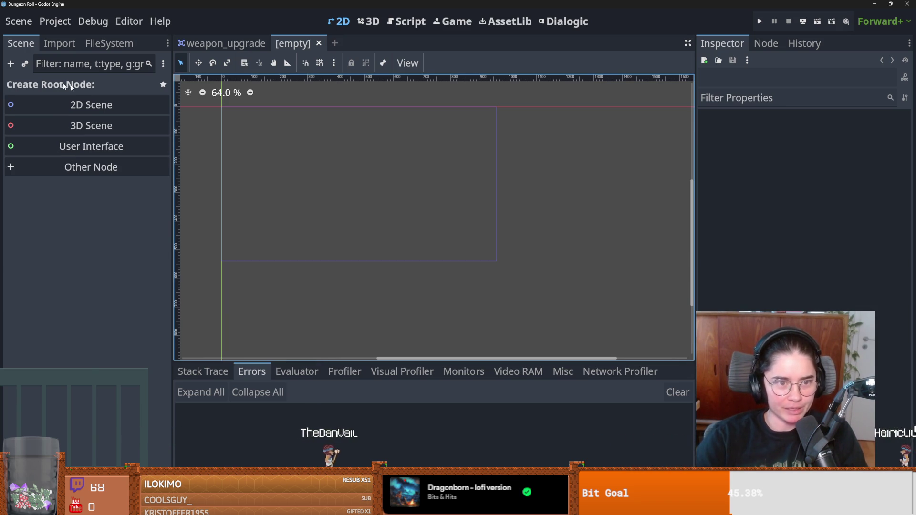
click(70, 172)
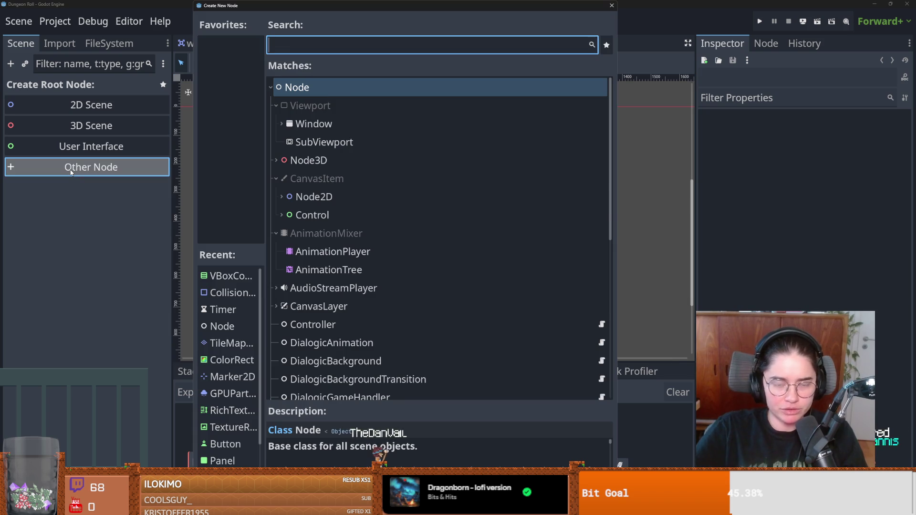
text(area2)
key(Return)
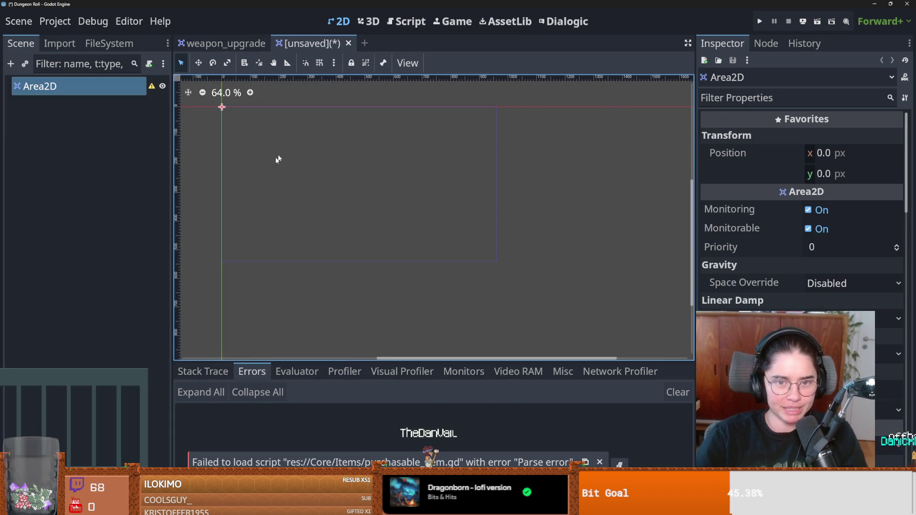
Cancel the pending save and open Add Child Node for the Area2D root
scroll(301, 167, up, 10)
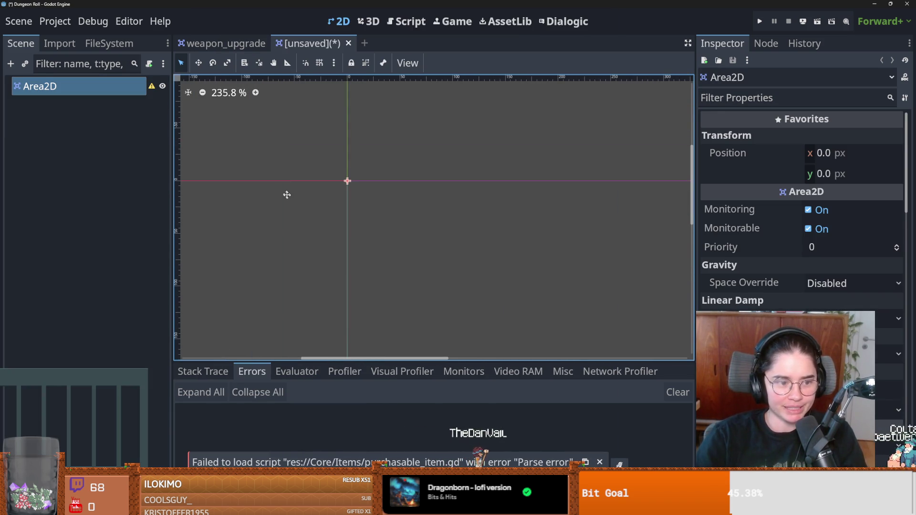
scroll(312, 234, up, 3)
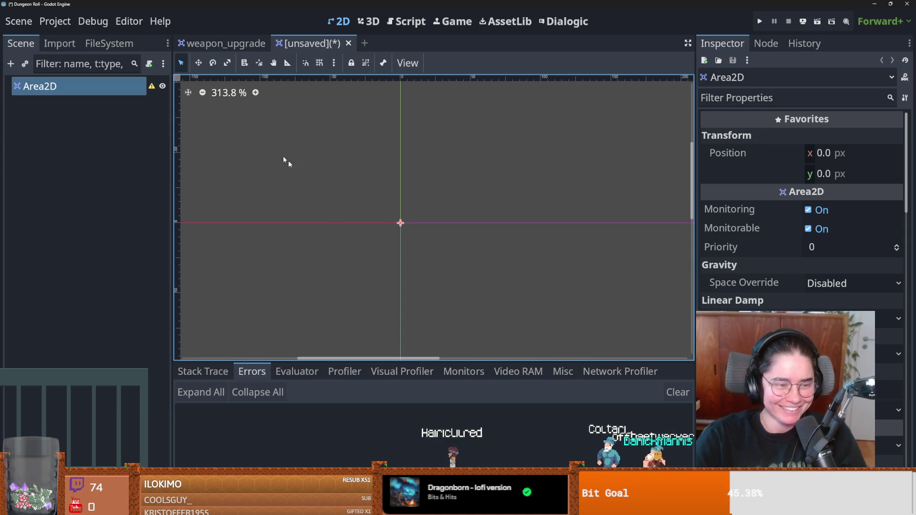
key(ctrl+s)
click(542, 400)
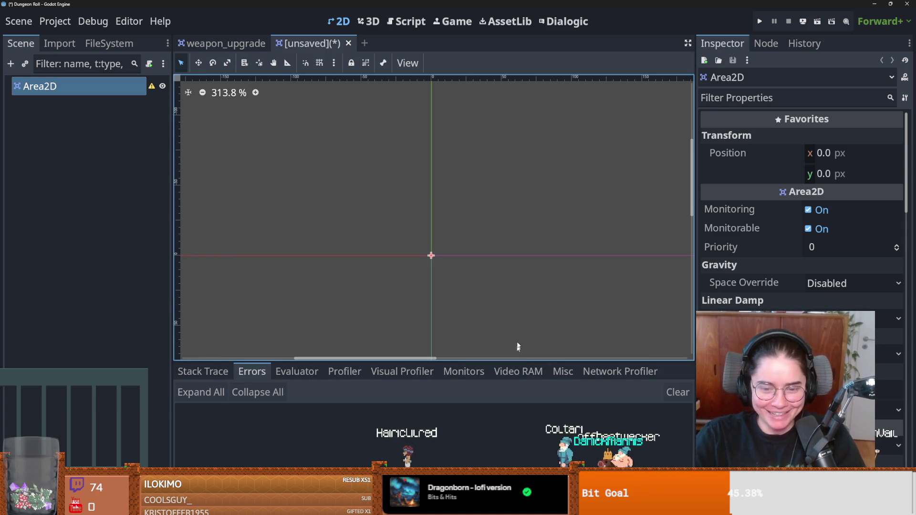
scroll(460, 242, up, 2)
scroll(420, 227, down, 3)
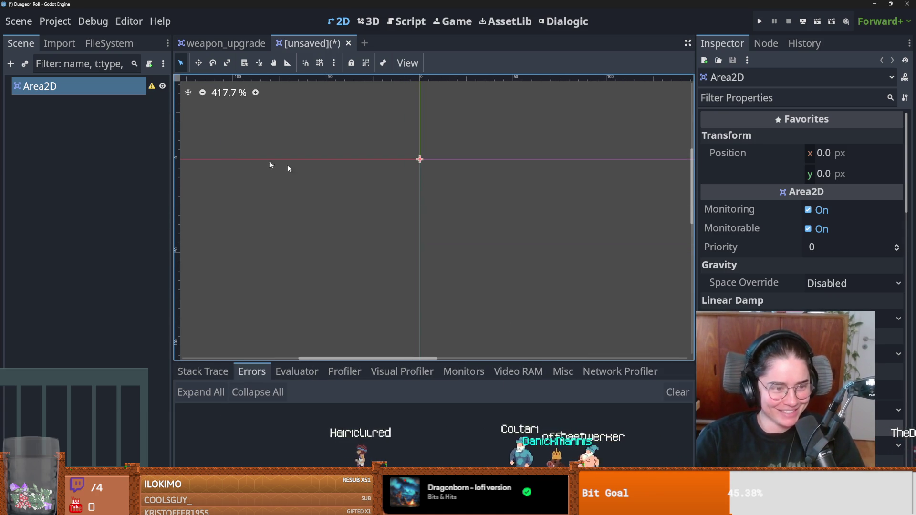
right_click(78, 92)
click(82, 99)
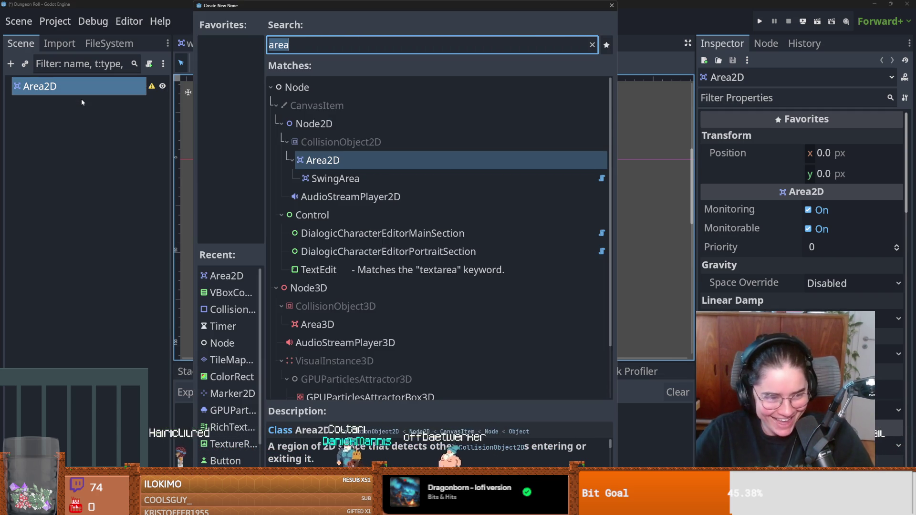
Add a CollisionShape2D child with a new RectangleShape2D, then start saving the scene
text(coll)
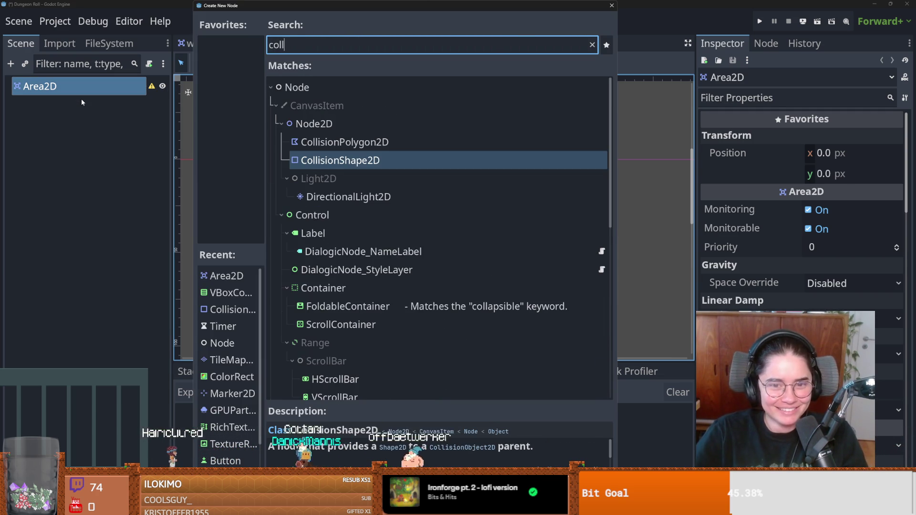
key(Return)
click(840, 210)
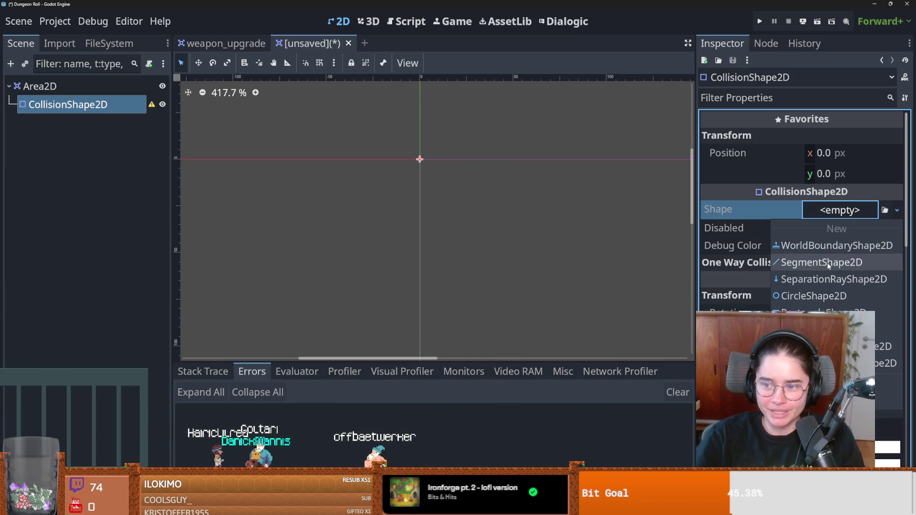
click(811, 295)
scroll(377, 190, up, 6)
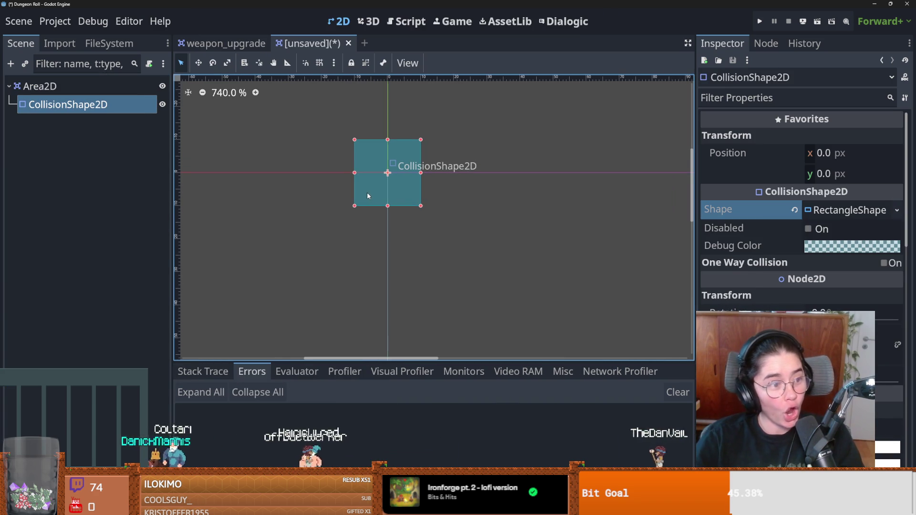
scroll(380, 175, up, 3)
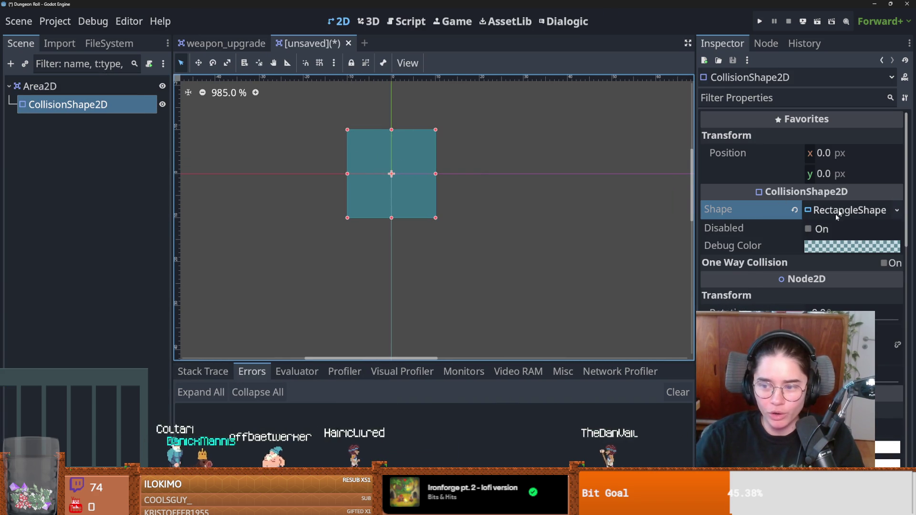
key(ctrl+s)
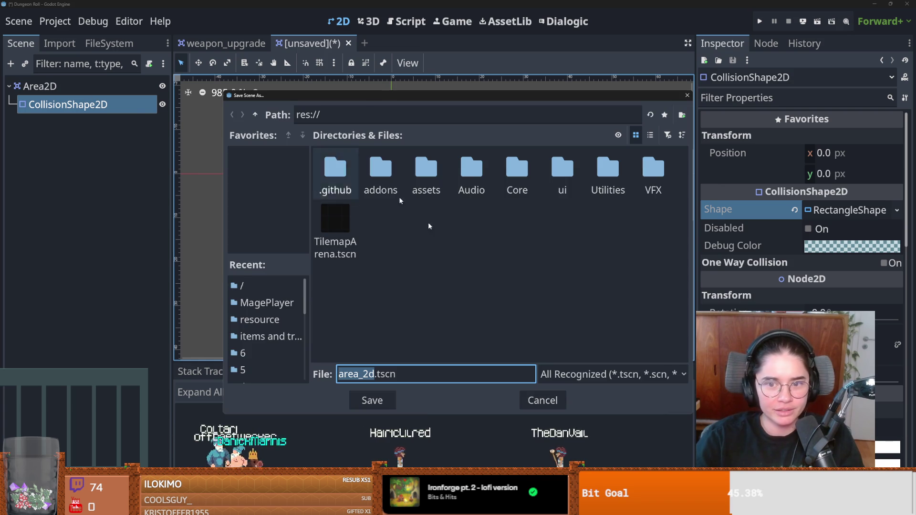
Cancel the save and rename the Area2D root to BigGapingHole
key(Escape)
double_click(78, 85)
text(BigGapingHol)
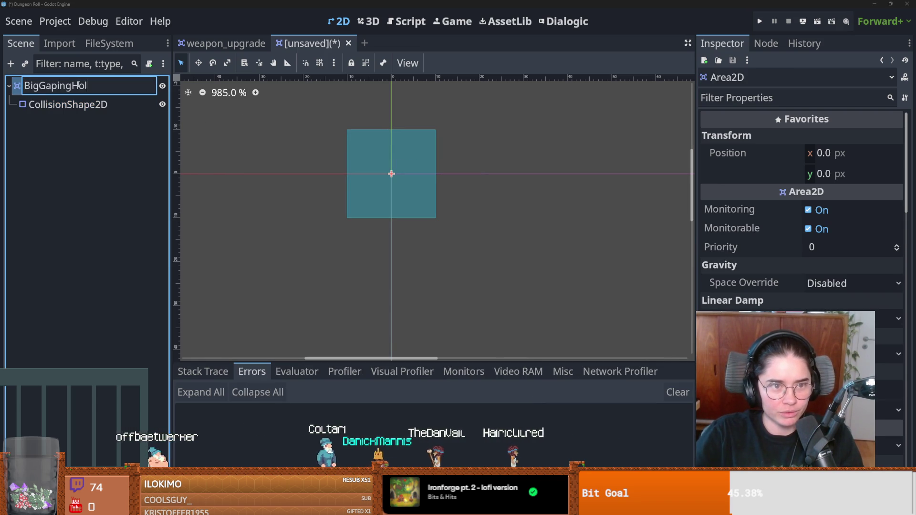
text(e)
key(Return)
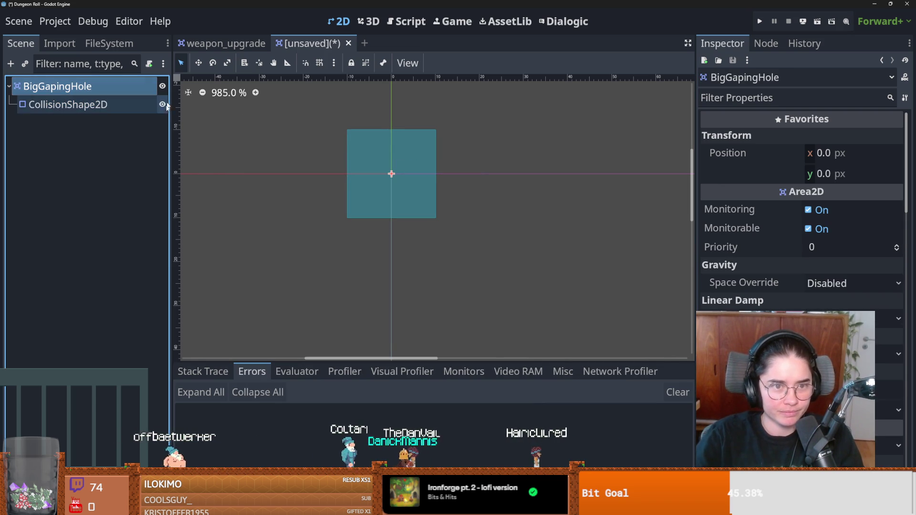
Start saving and browse the Core, Rooms and Items folders for a location
key(ctrl+s)
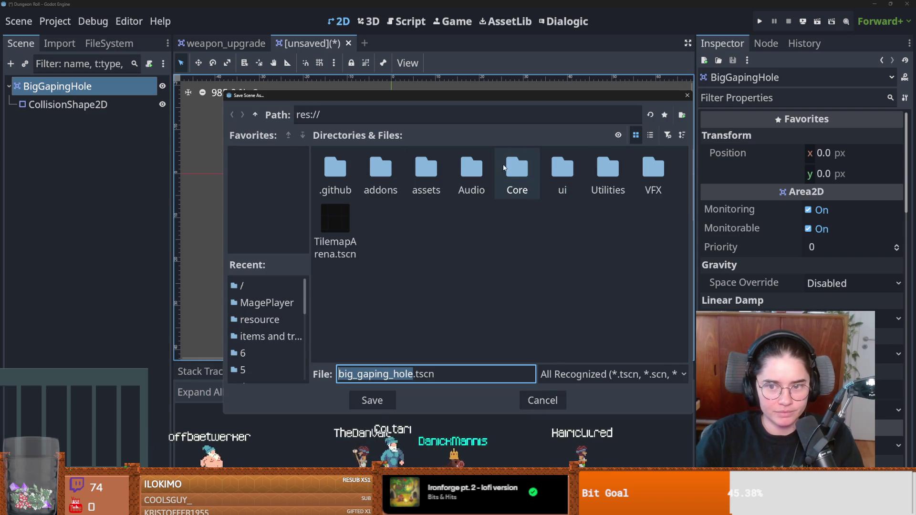
double_click(523, 171)
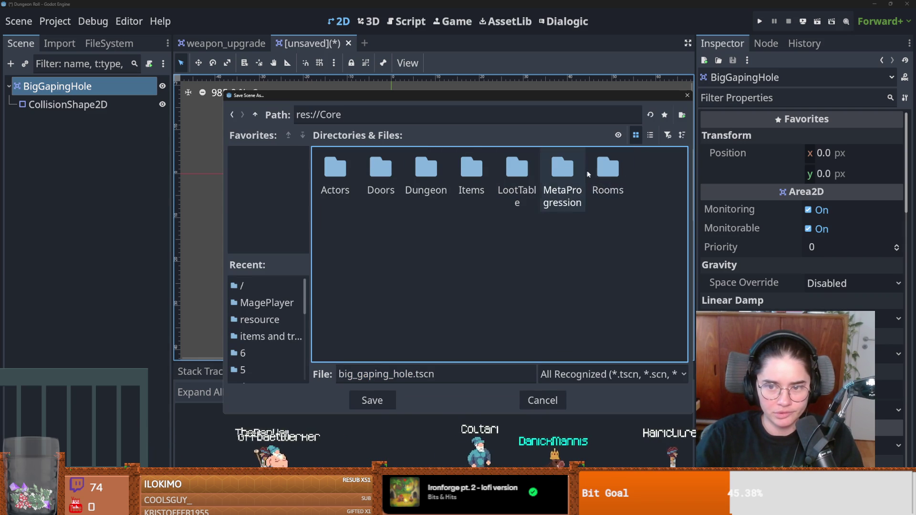
double_click(606, 168)
click(255, 115)
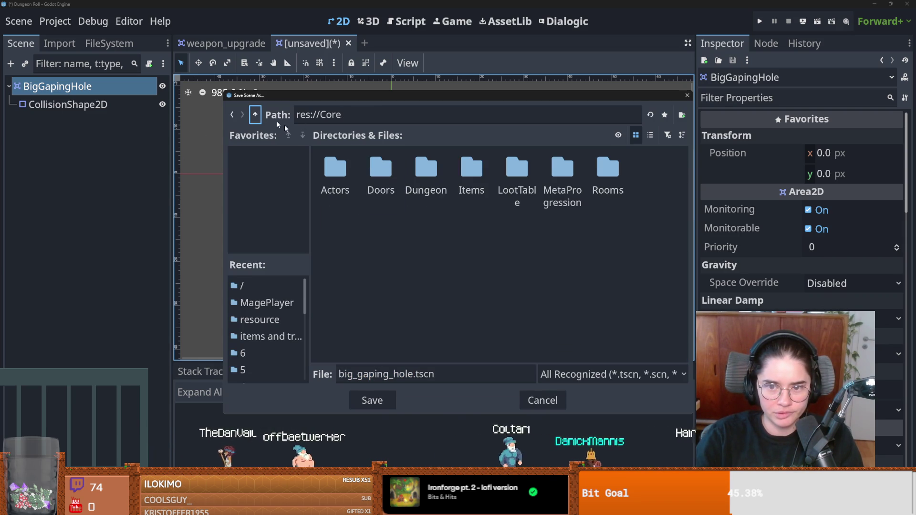
double_click(471, 170)
double_click(610, 176)
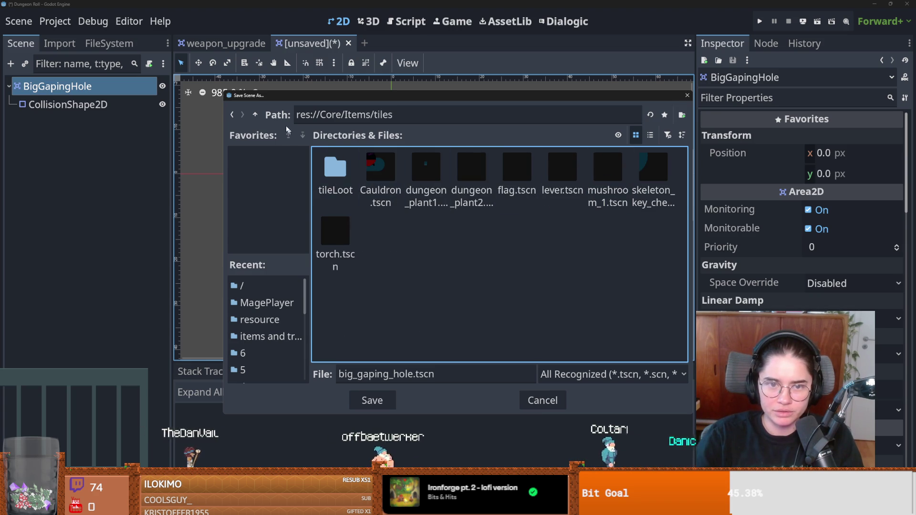
click(255, 114)
click(256, 114)
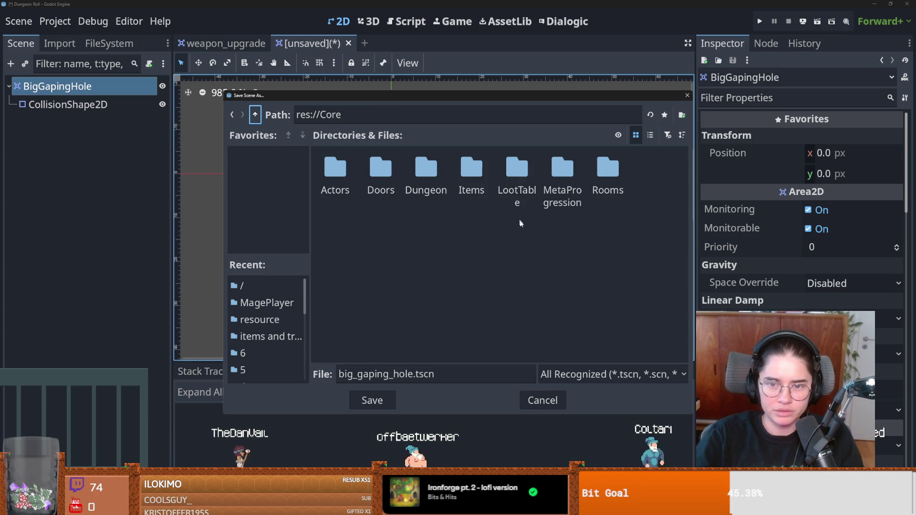
Create Tiles and Traps folders under Core and save the scene there as big_gaping_hole.tscn
click(682, 115)
text(Tiles)
key(Return)
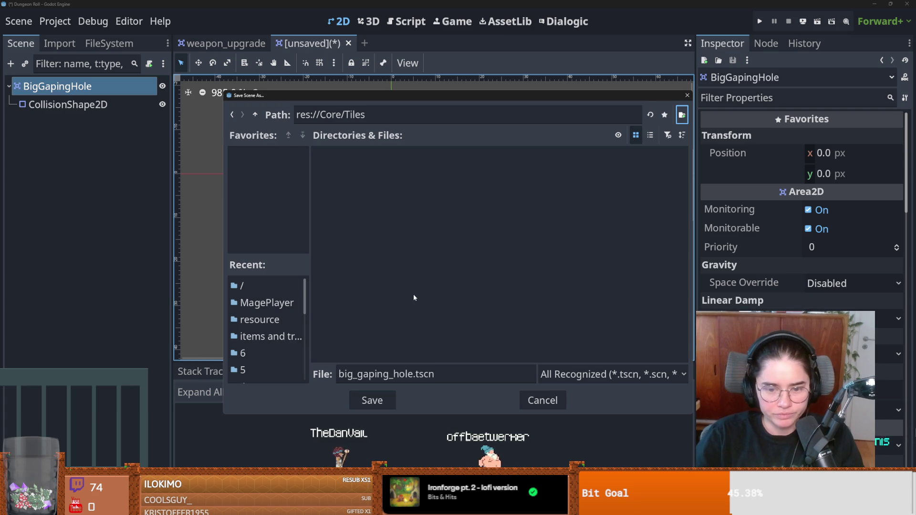
click(682, 120)
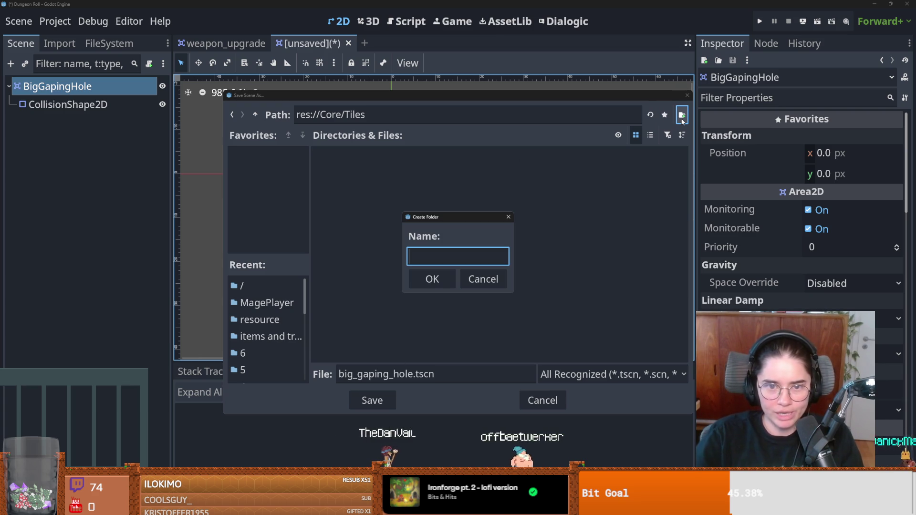
text(Traps)
key(Return)
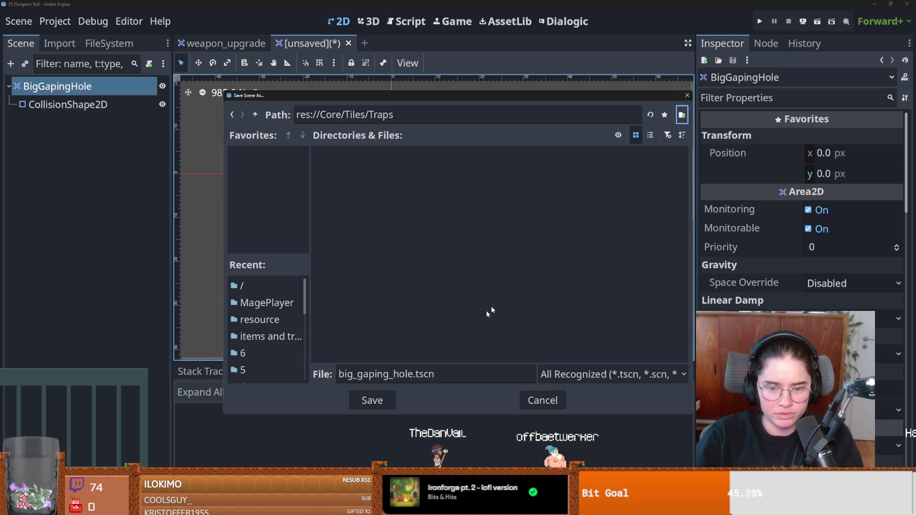
click(381, 401)
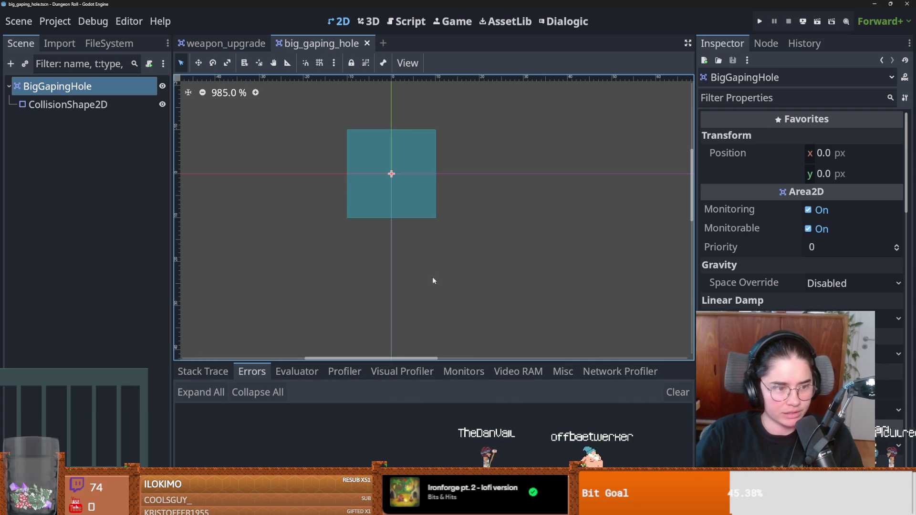
Open Add Child Node for BigGapingHole and search for a sprite node
scroll(384, 220, up, 1)
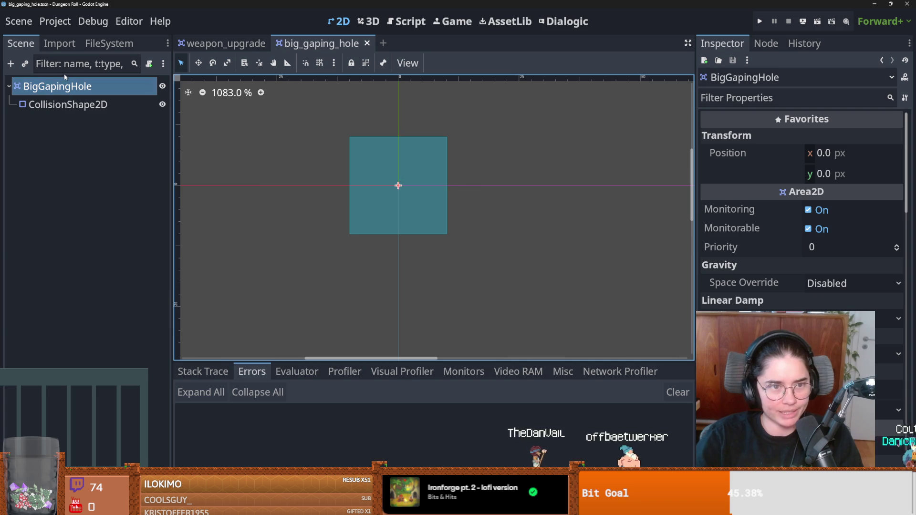
right_click(68, 86)
click(88, 95)
text(coll)
text(sprit)
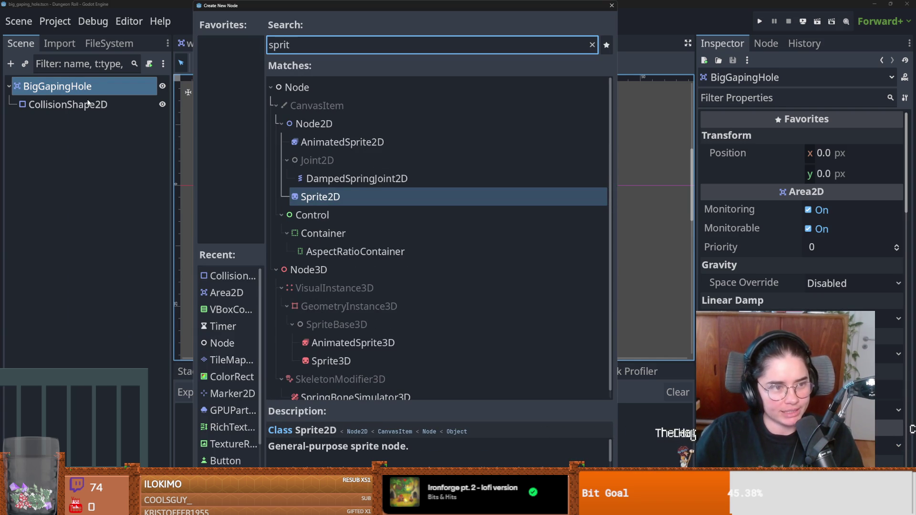
text(e)
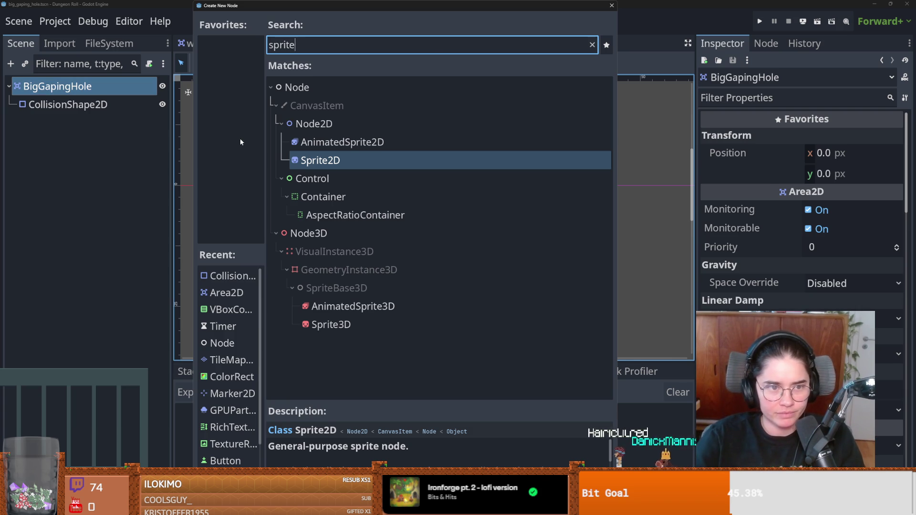
Add a Sprite2D under BigGapingHole and load tilemap.png as its texture
key(Return)
click(897, 210)
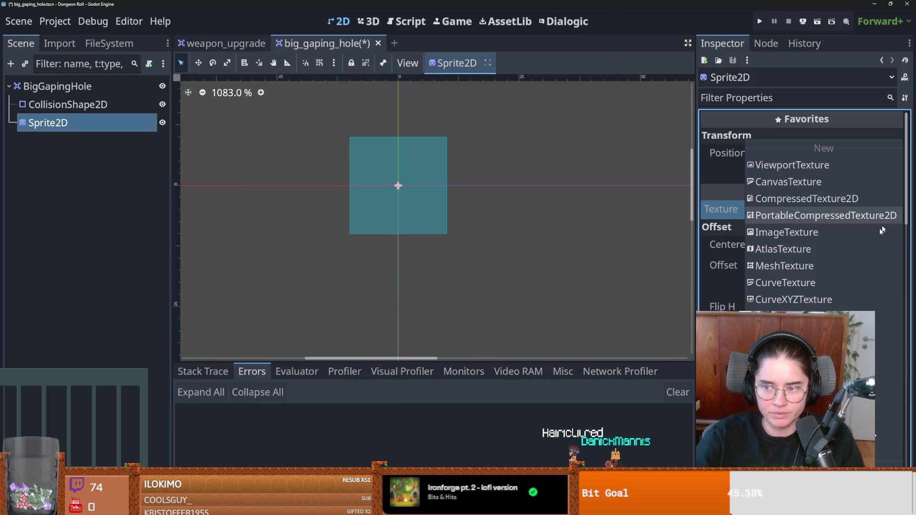
click(887, 401)
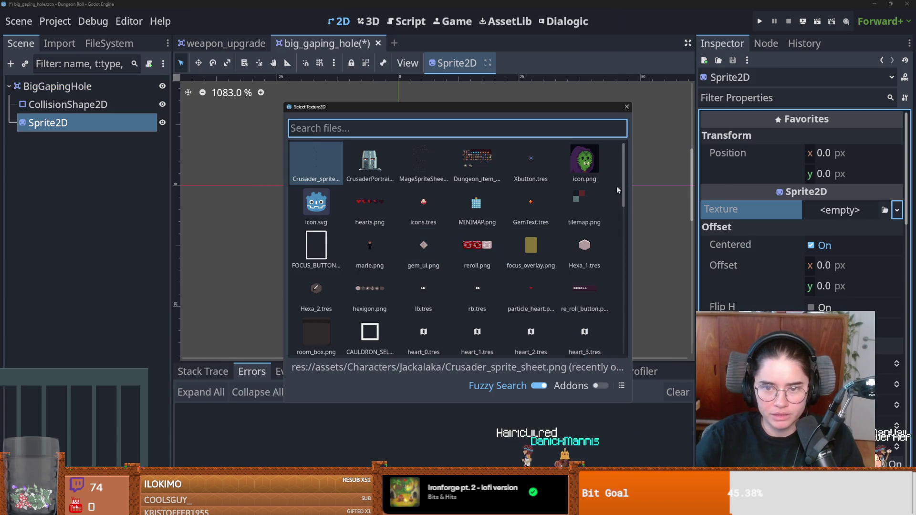
double_click(590, 191)
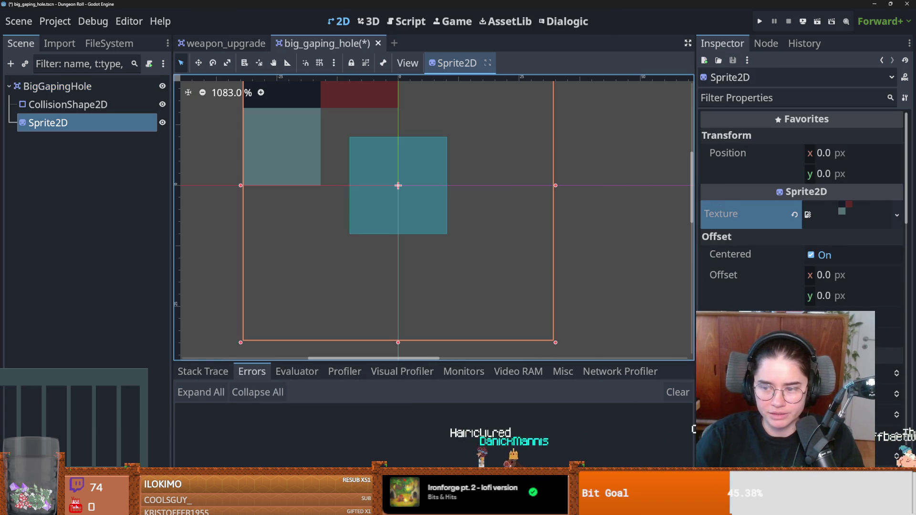
Replace the sprite's texture with a new AtlasTexture
click(891, 211)
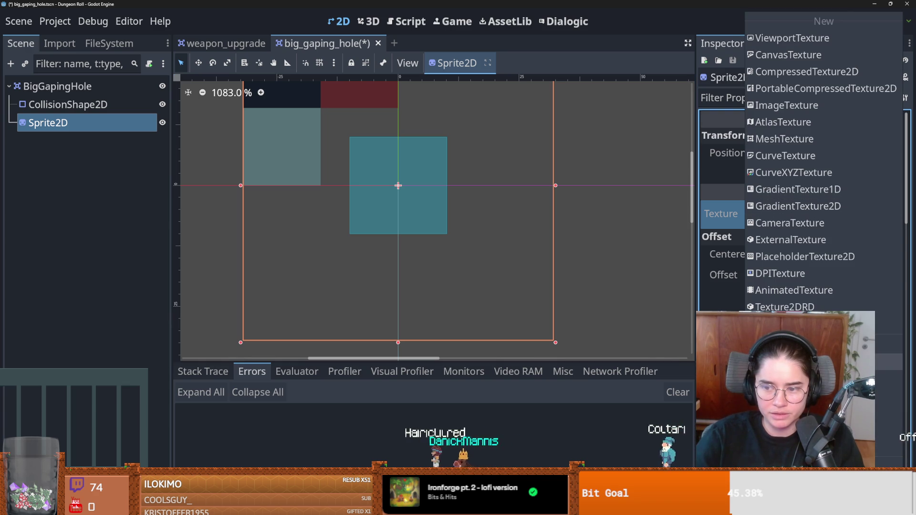
key(Escape)
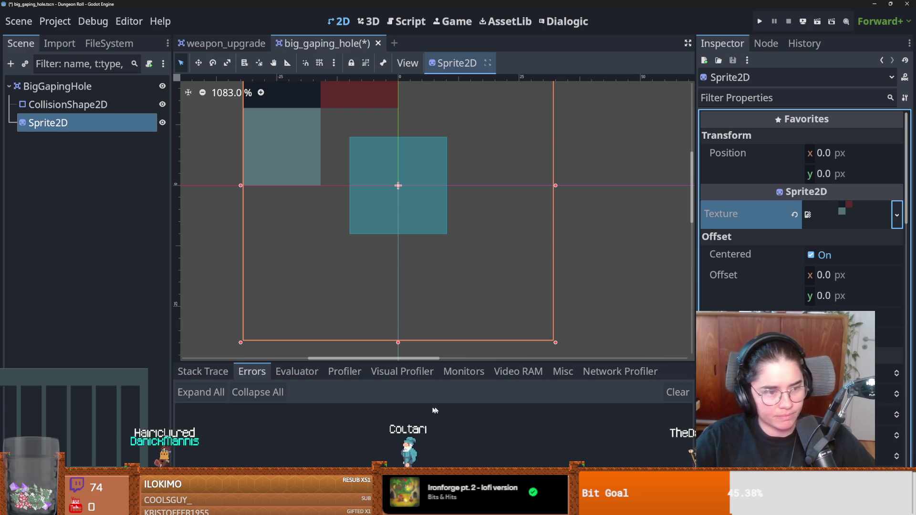
click(896, 215)
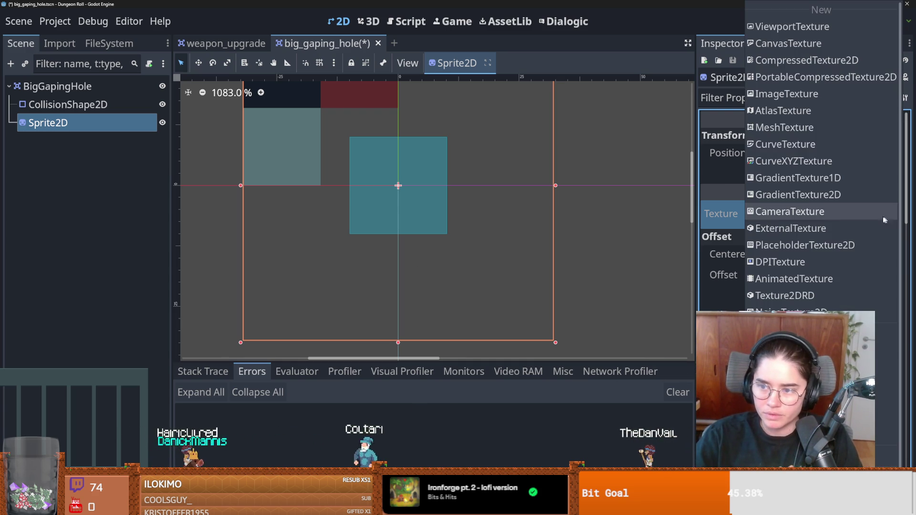
click(786, 109)
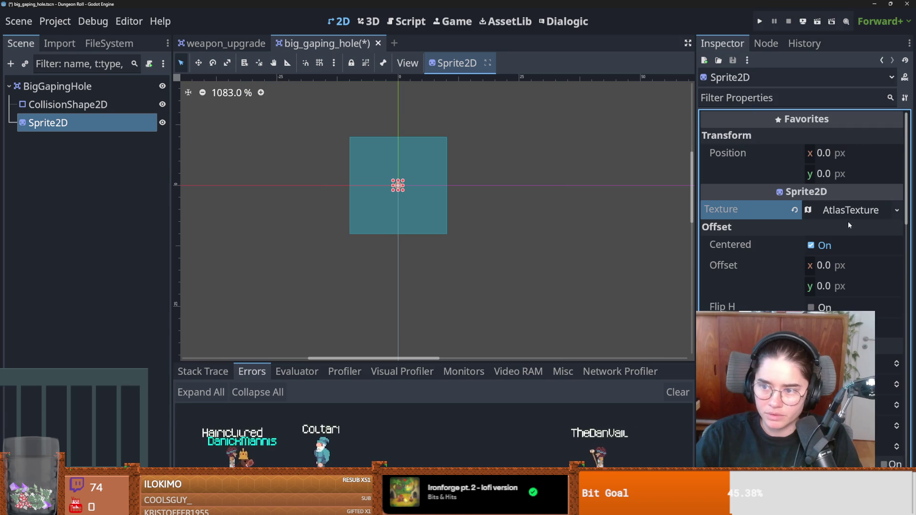
Give the sprite a new AtlasTexture from the sprite sheet, with its region set to the dark top-left tile
click(895, 345)
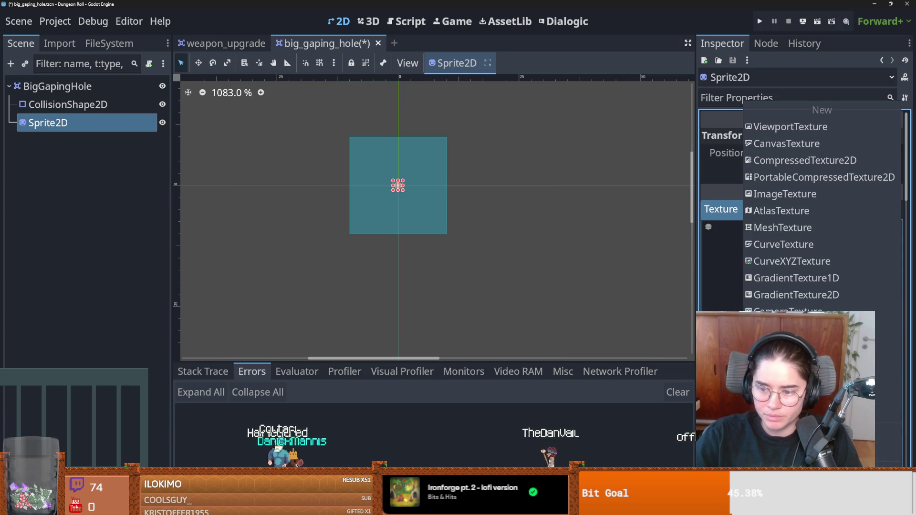
click(811, 382)
click(801, 377)
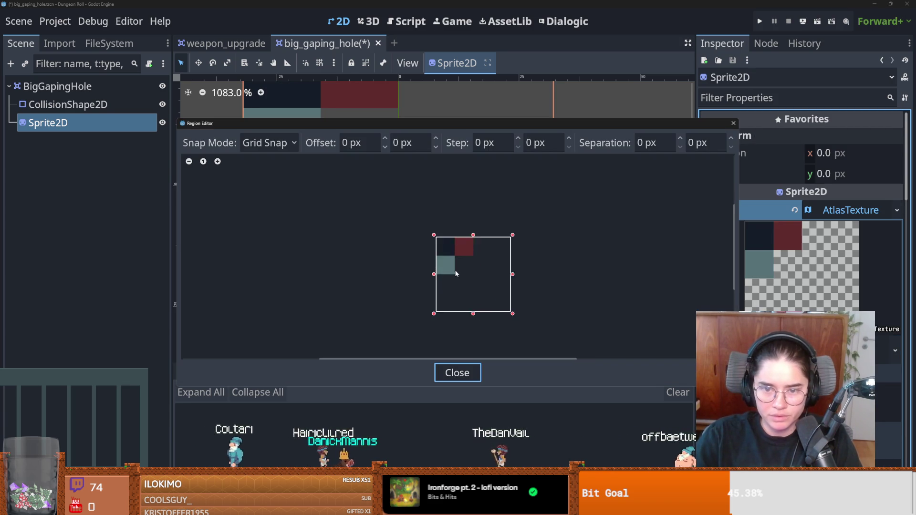
scroll(453, 253, up, 3)
drag(460, 248, 385, 173)
drag(460, 250, 463, 253)
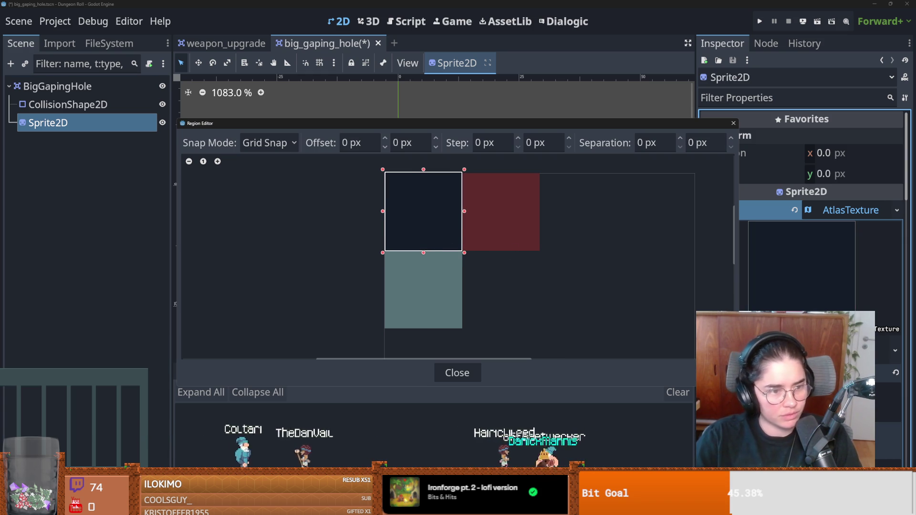
click(733, 123)
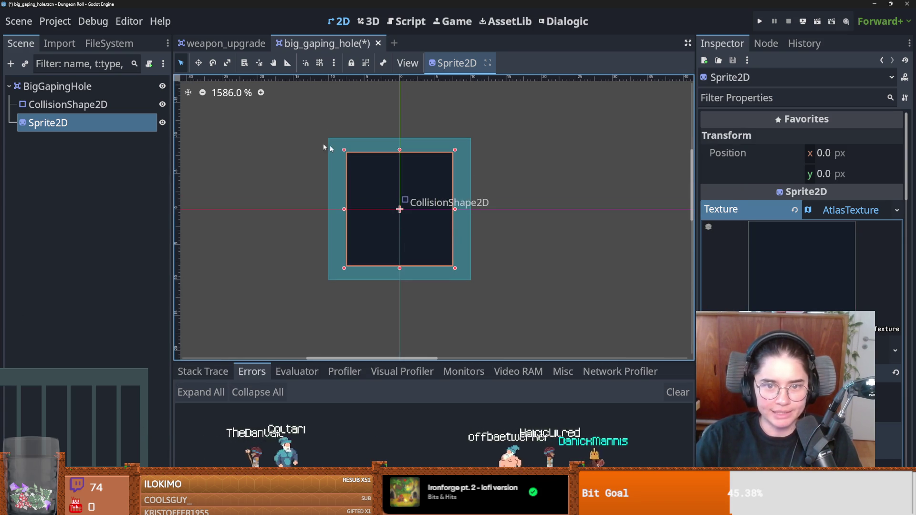
Adjust the view of the sprite and save the BigGapingHole scene
drag(141, 109, 454, 206)
drag(432, 239, 476, 223)
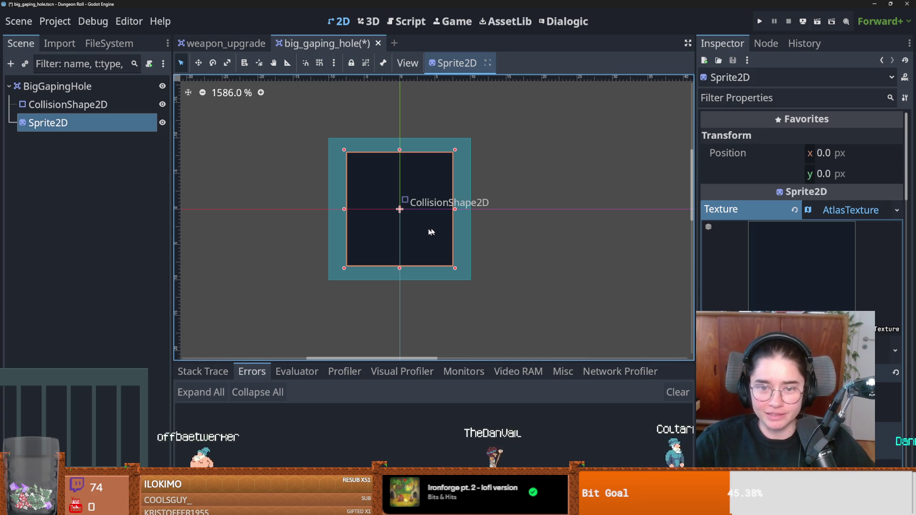
key(ctrl+s)
Fit and recentre the collision rectangle on the dark sprite, then save and run the game
click(128, 109)
drag(338, 123, 356, 140)
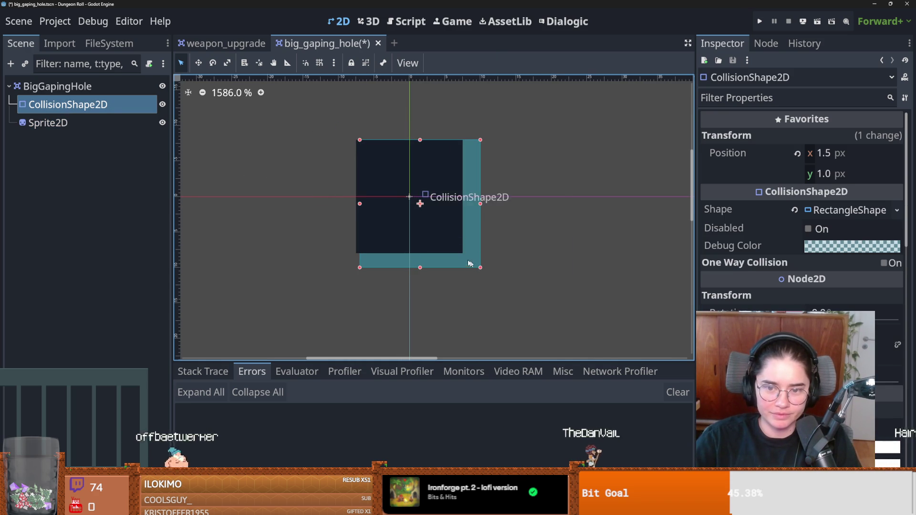
drag(480, 267, 461, 256)
mouse_move(360, 196)
mouse_down()
mouse_move(358, 180)
mouse_move(353, 197)
mouse_up()
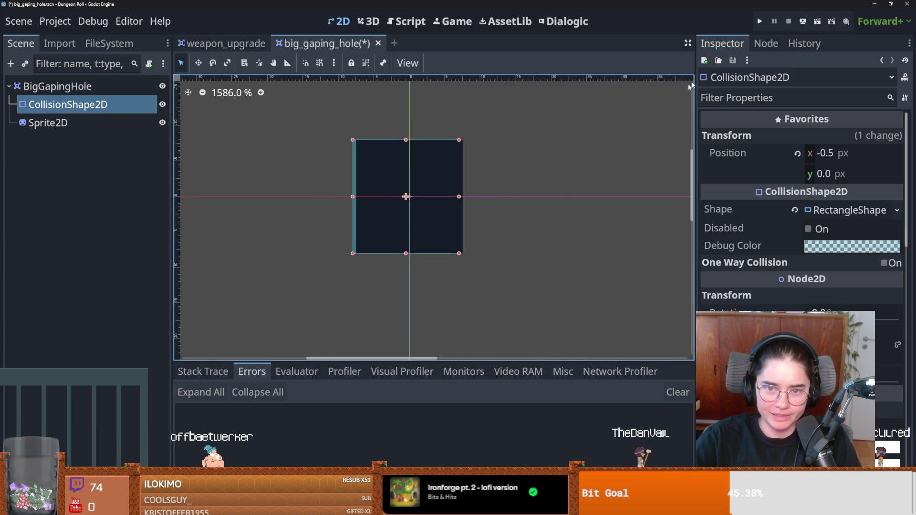
click(766, 25)
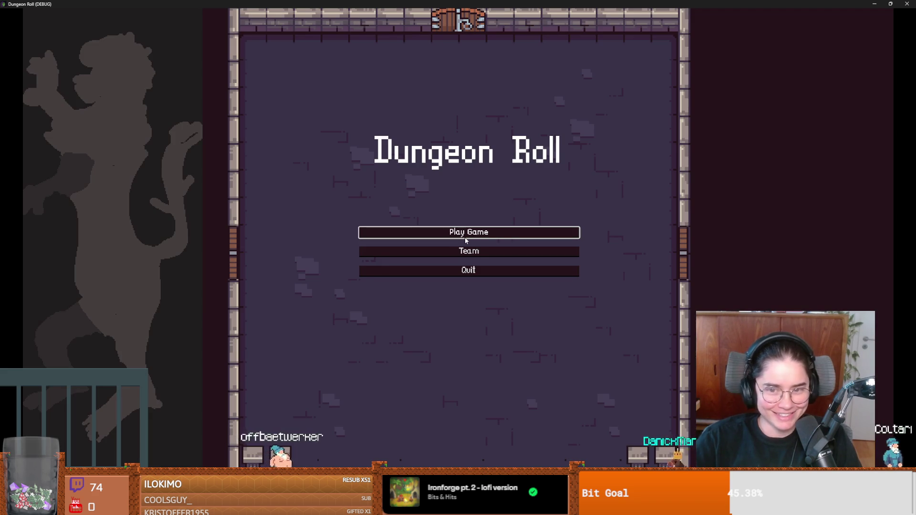
Start a game as the Crusader and walk down-left, then shrink the window and stop the game
click(466, 238)
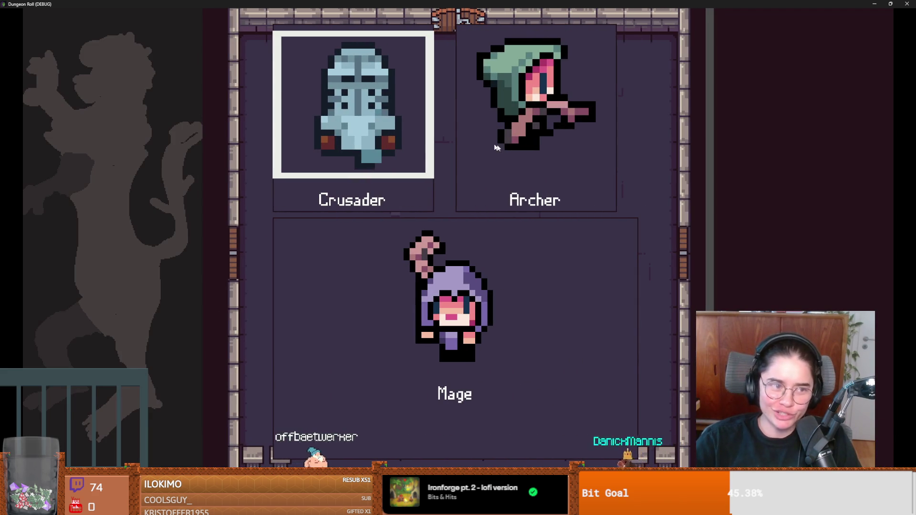
key(Return)
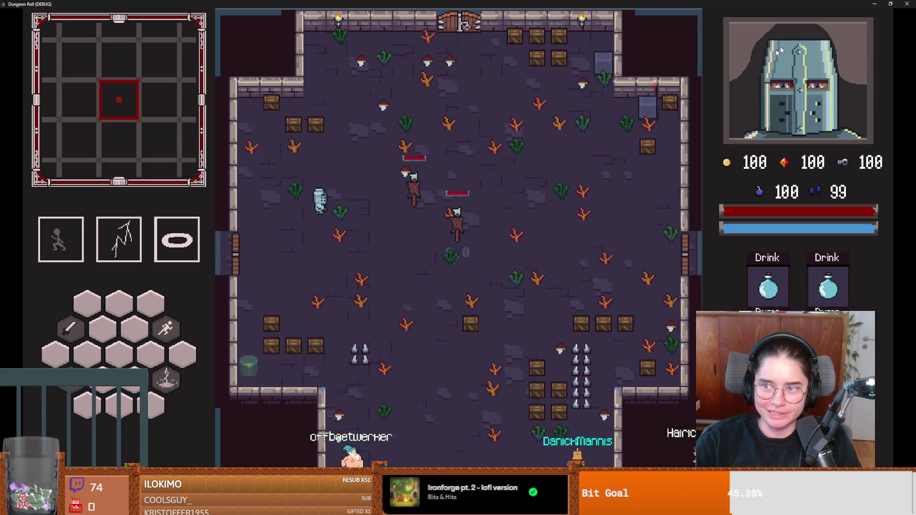
key(a)
key(s)
key(super+Down)
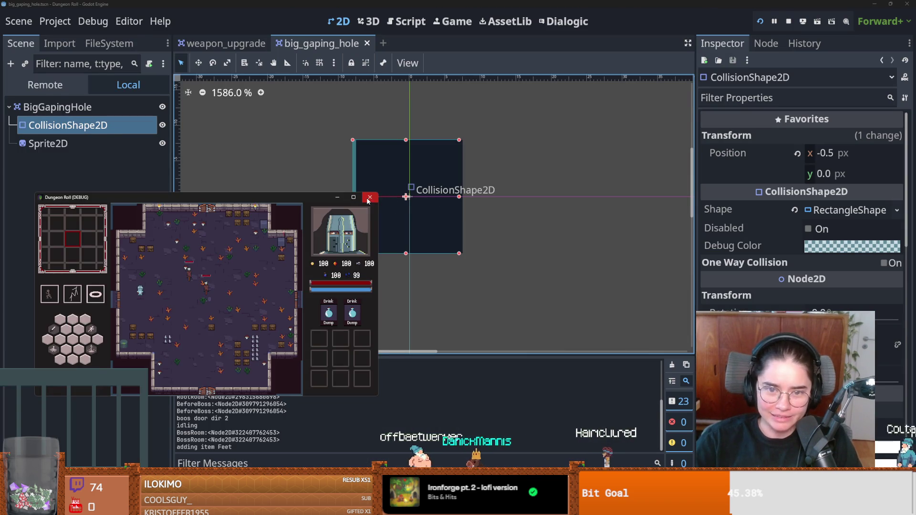
click(369, 197)
click(94, 44)
Filter the project files for 'crus' and preview CrusaderPortrait.png and crusader_portrait.png
click(40, 84)
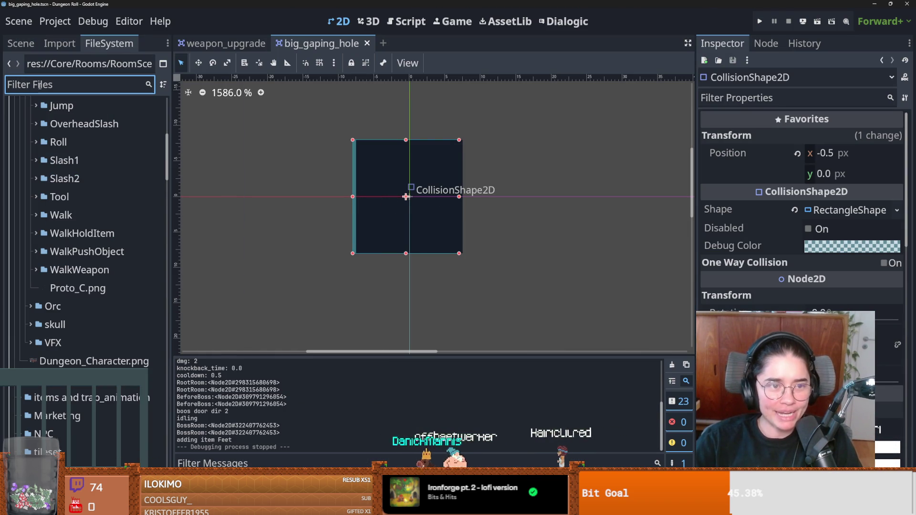
text(crusad)
scroll(138, 282, down, 5)
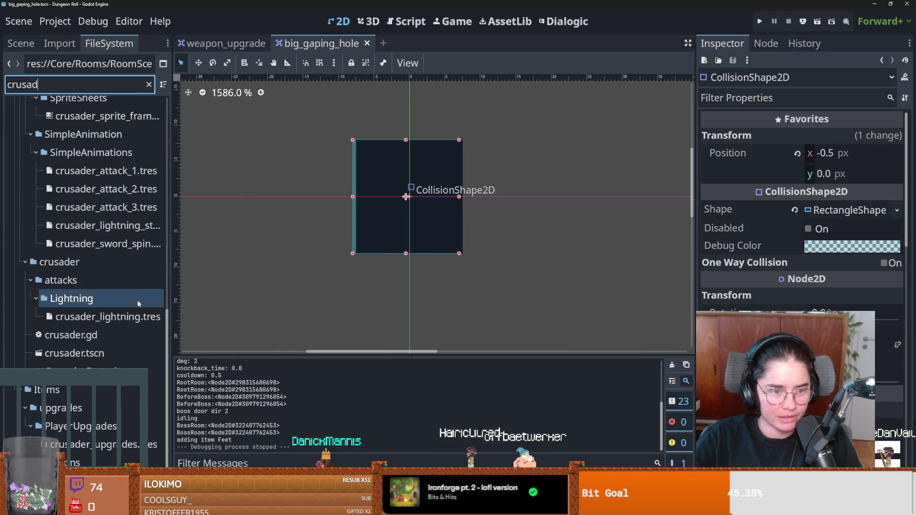
click(102, 371)
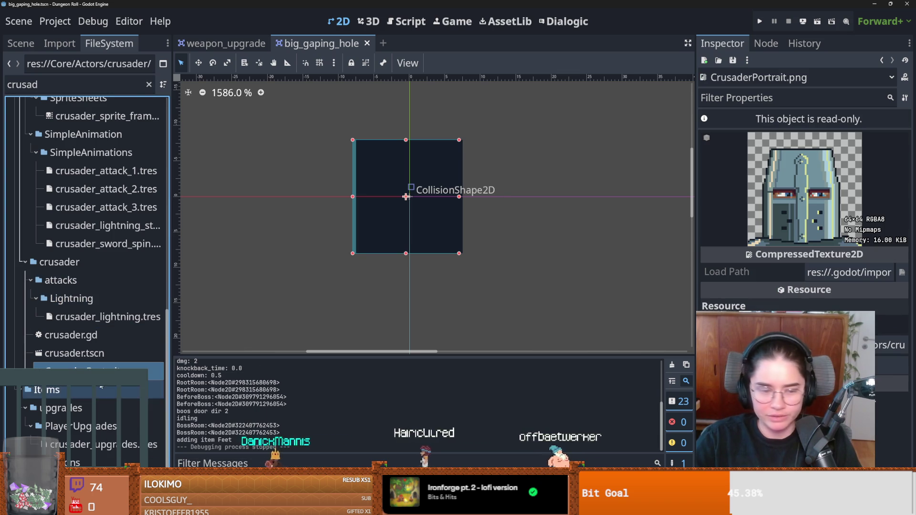
scroll(96, 415, up, 10)
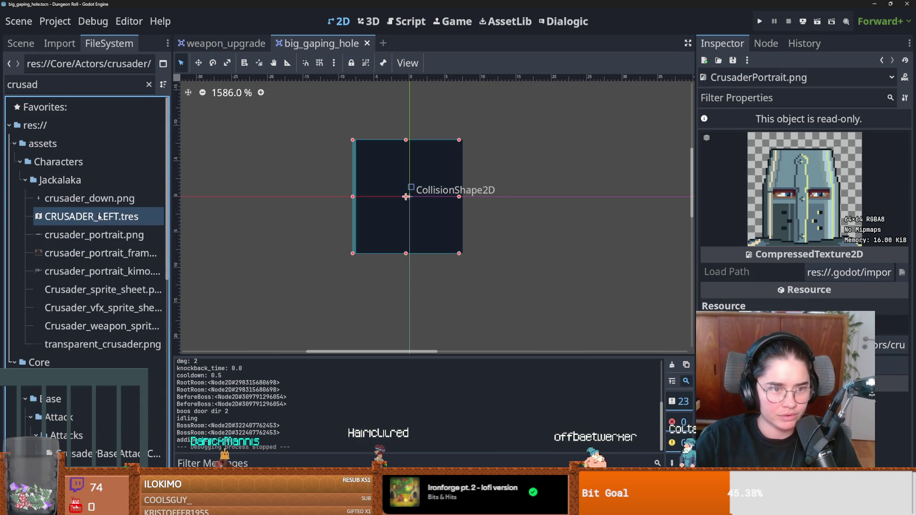
click(96, 235)
Open crusader_portrait.png in the image viewer, then close the viewer
right_click(96, 234)
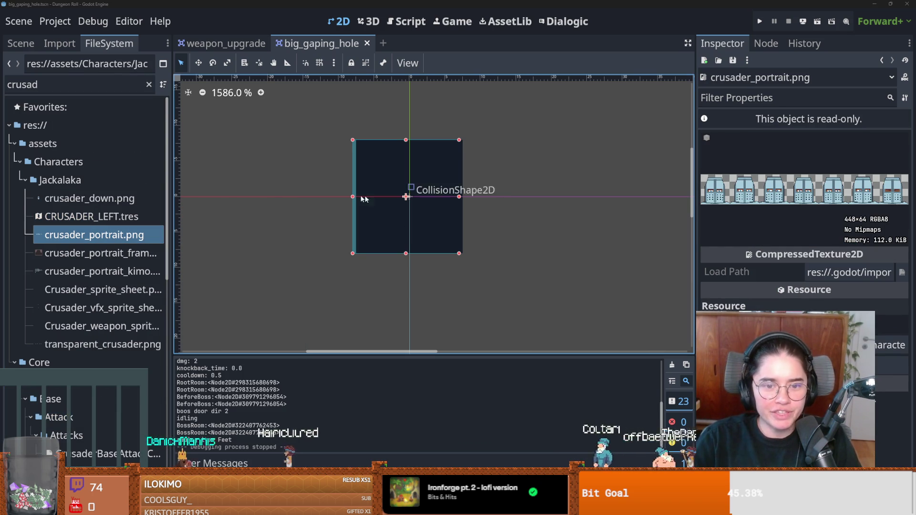
double_click(94, 234)
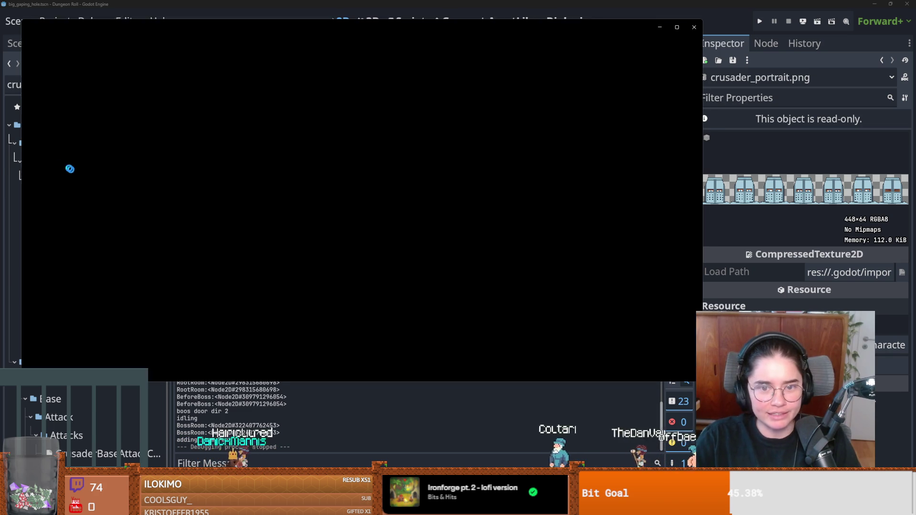
scroll(377, 214, up, 2)
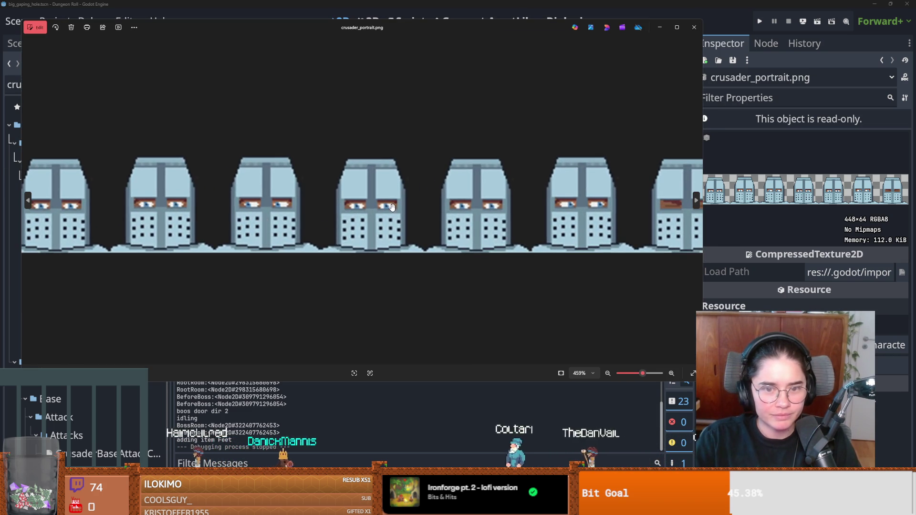
click(694, 27)
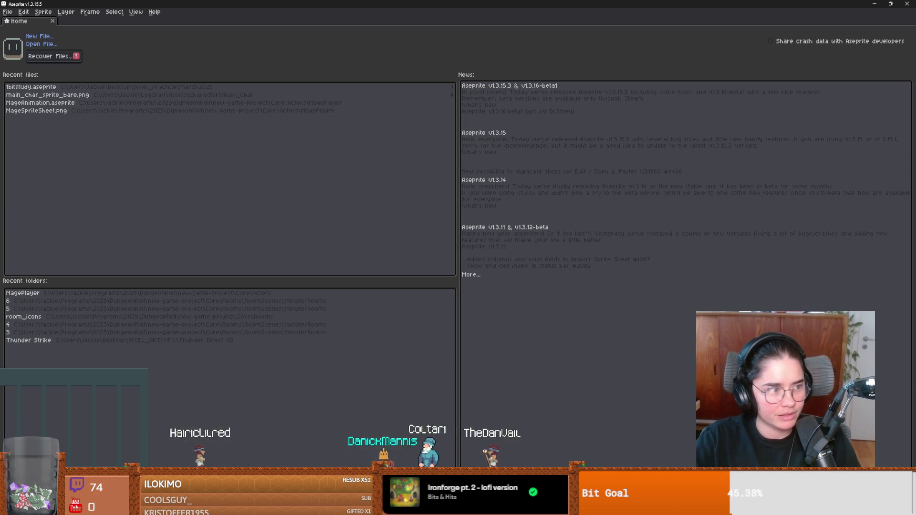
Zoom and pan over the seven-helmet crusader_portrait strip, then return to Godot
scroll(409, 219, up, 5)
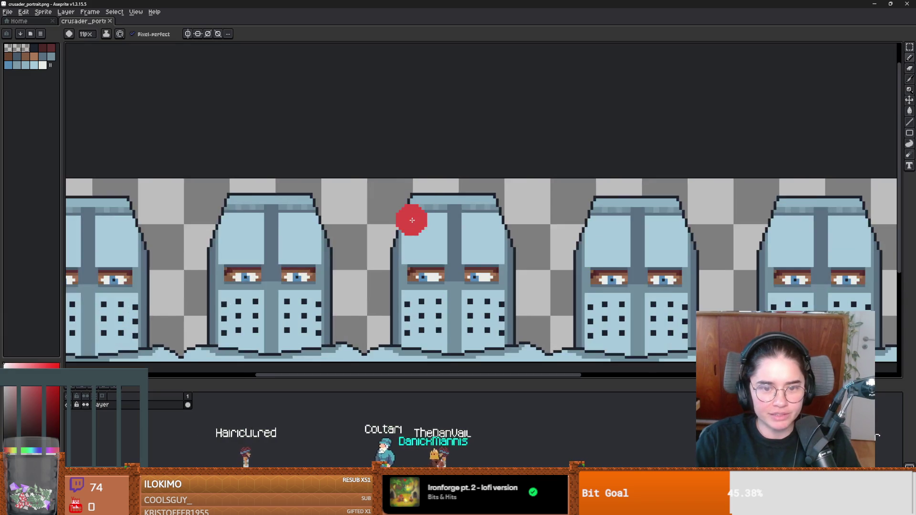
scroll(416, 176, down, 1)
drag(416, 176, 416, 170)
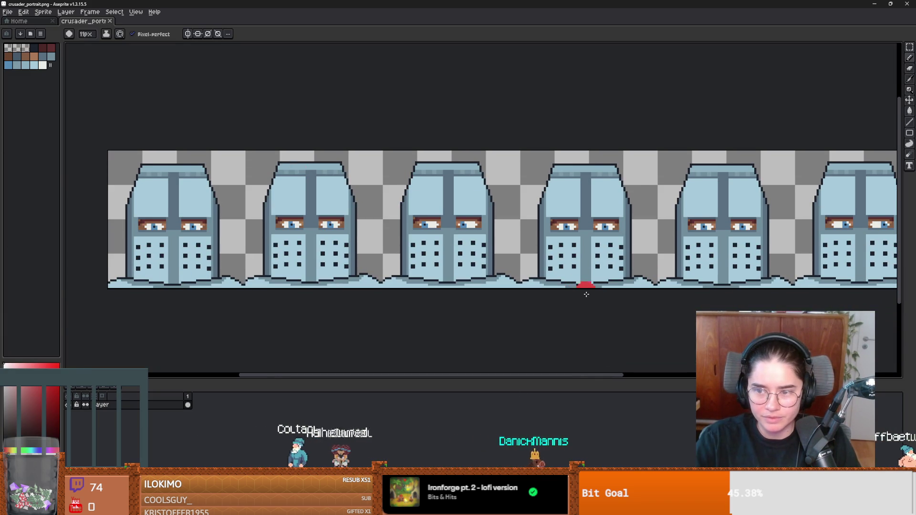
drag(573, 294, 495, 294)
scroll(405, 225, down, 1)
scroll(379, 256, up, 1)
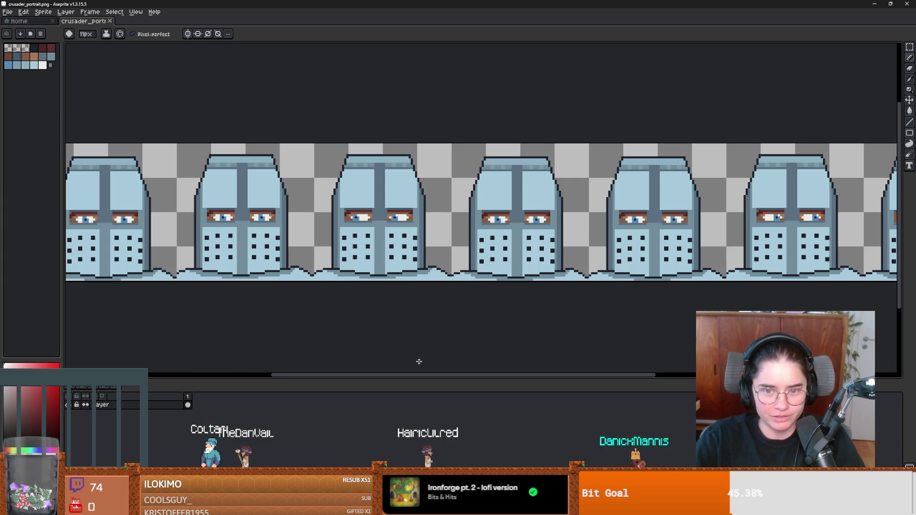
scroll(369, 328, down, 1)
drag(369, 328, 374, 327)
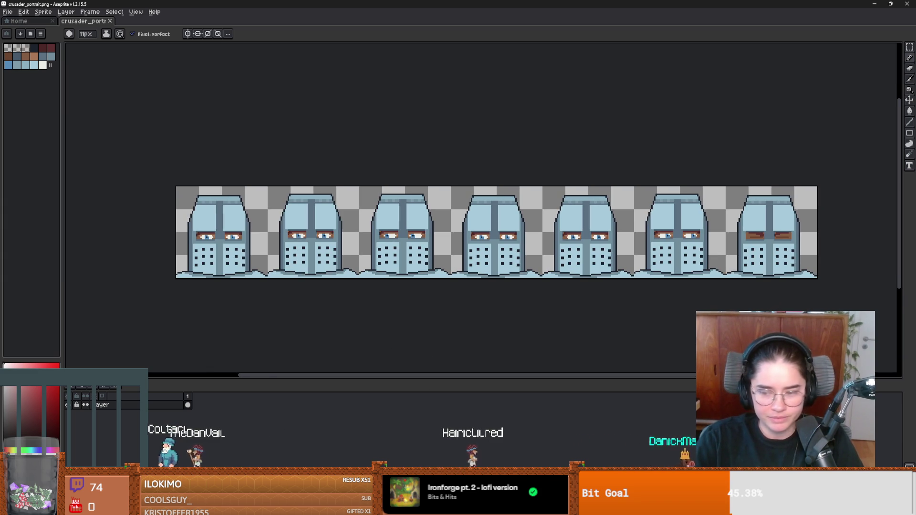
key(alt+Tab)
scroll(116, 359, down, 10)
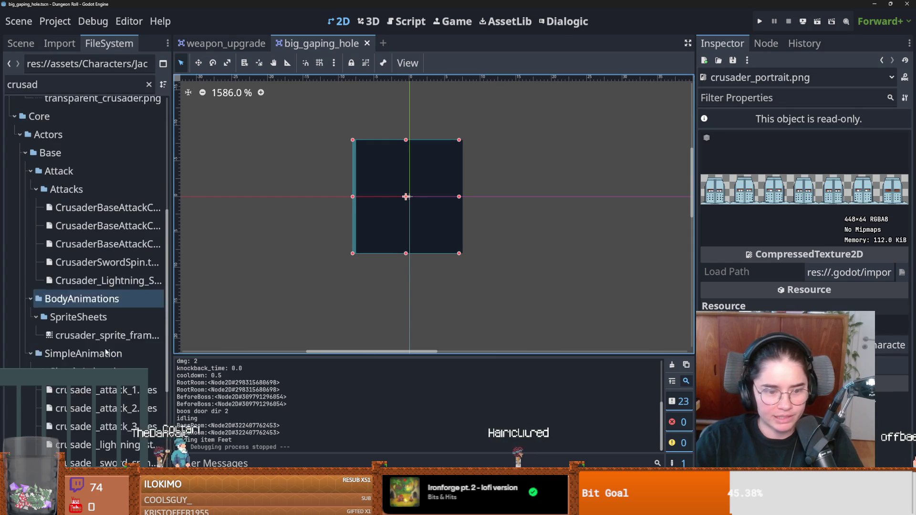
Open CrusaderPortrait.png in Aseprite through Open in External Program
right_click(96, 371)
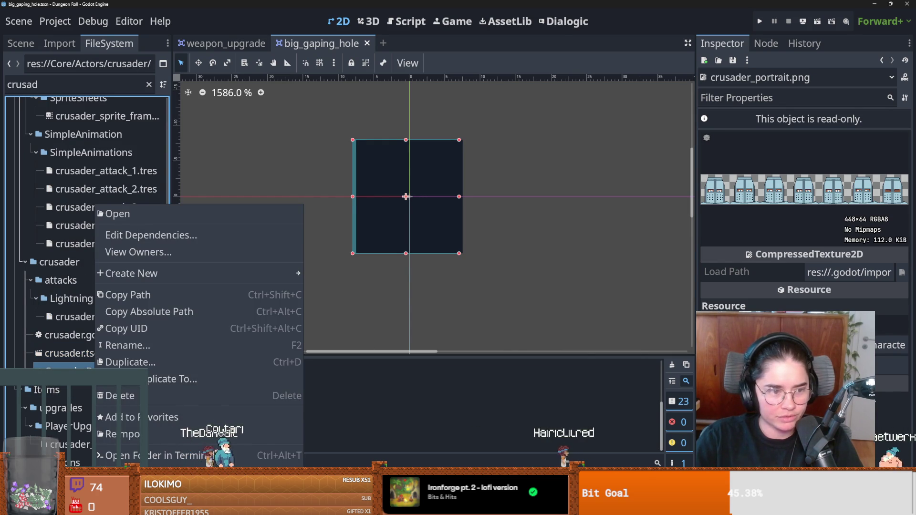
click(222, 367)
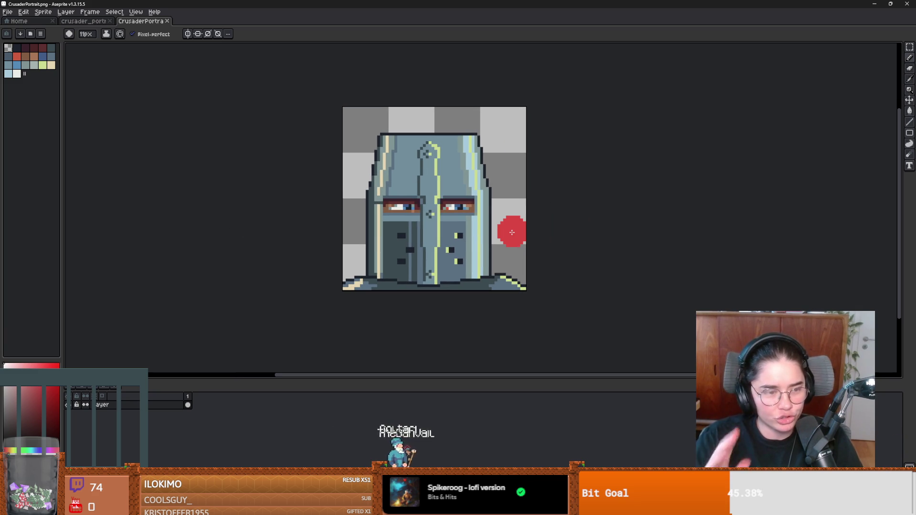
Compare the helmet strip with the shaded CrusaderPortrait and shrink the brush to 1 px
click(84, 21)
scroll(321, 211, up, 2)
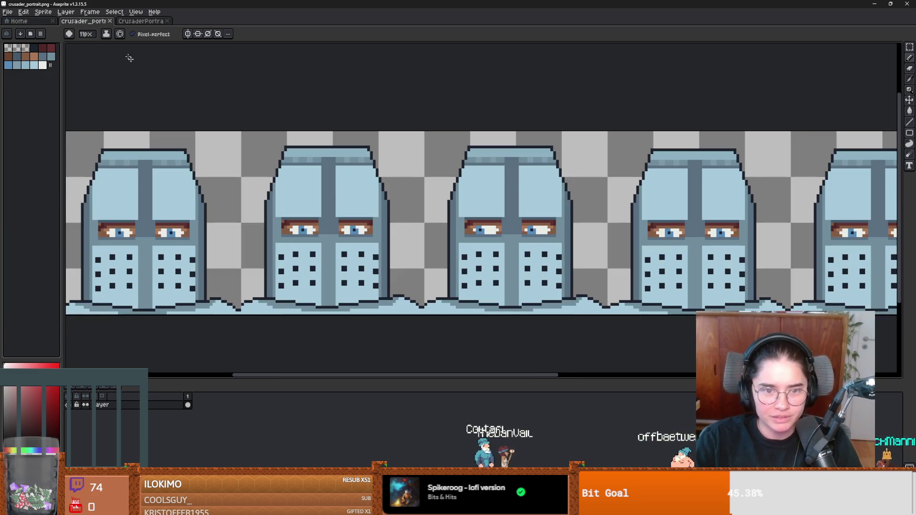
click(141, 21)
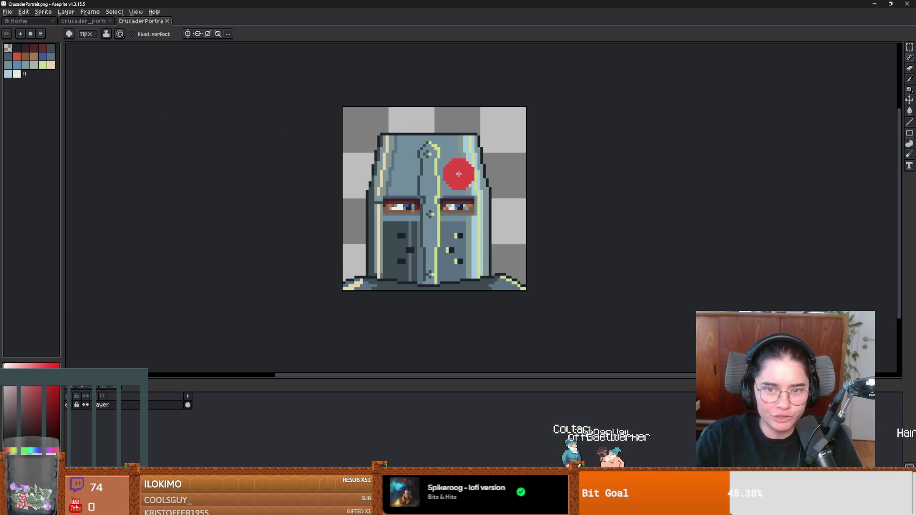
key(minus)
scroll(451, 213, up, 1)
key(minus)
key(minus)
key(minus)
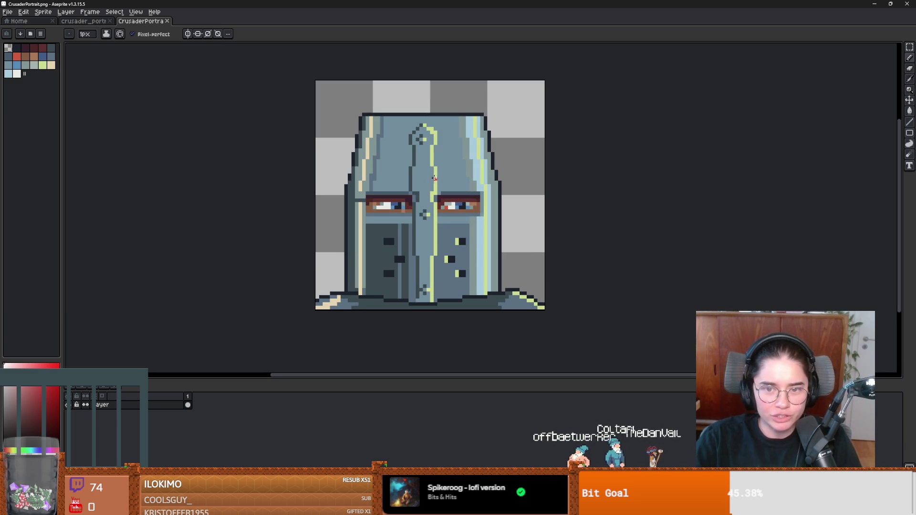
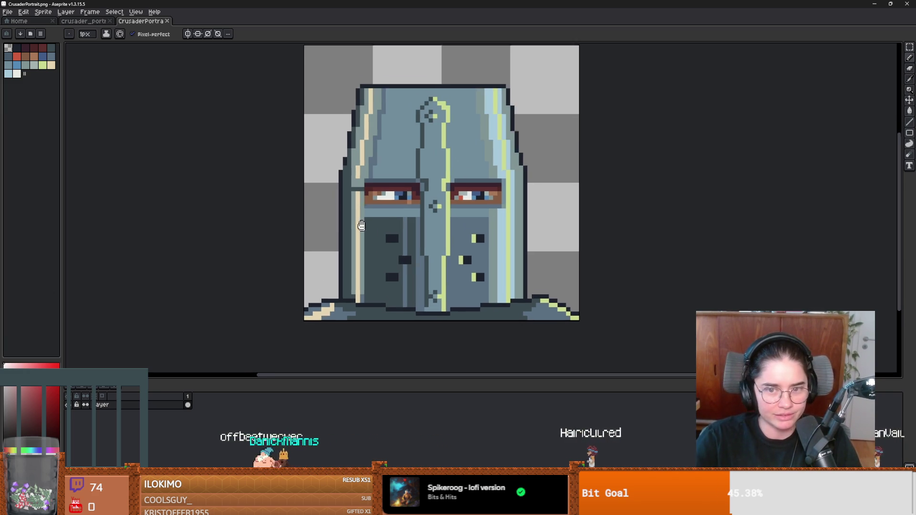
Compare the blue helmet sprite sheet with the grey crusader portrait, then restore Aseprite to a smaller window
key(ctrl+shift+Tab)
scroll(368, 164, up, 3)
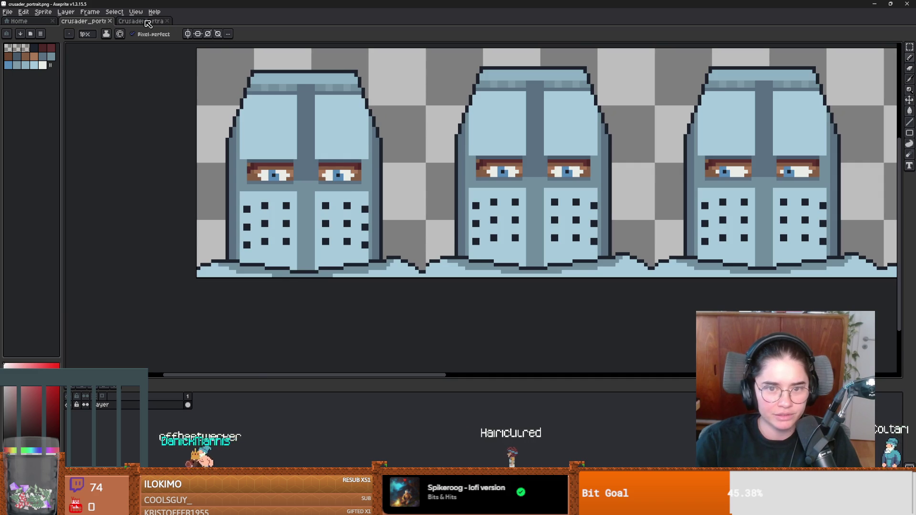
click(148, 24)
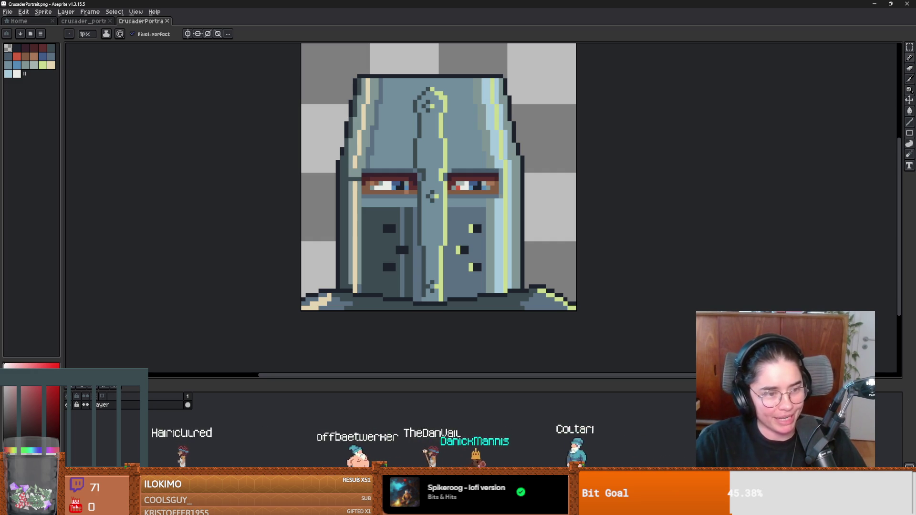
scroll(416, 167, down, 3)
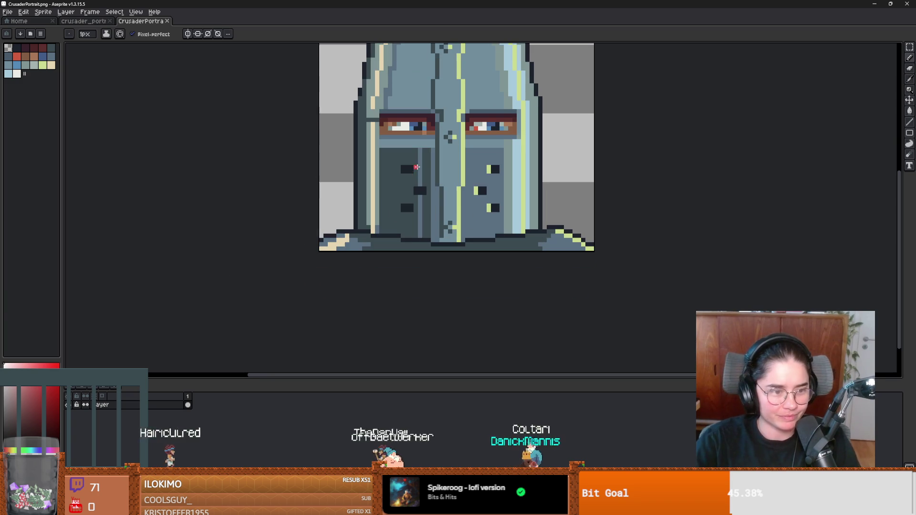
drag(426, 4, 290, 171)
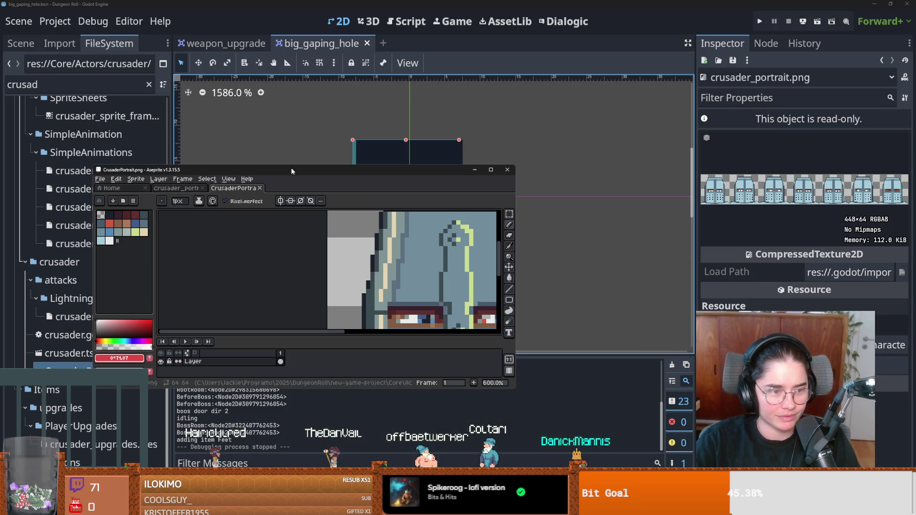
Save the current scene in Godot and select the BigGapingHole root node
click(426, 125)
scroll(410, 131, down, 2)
key(ctrl+s)
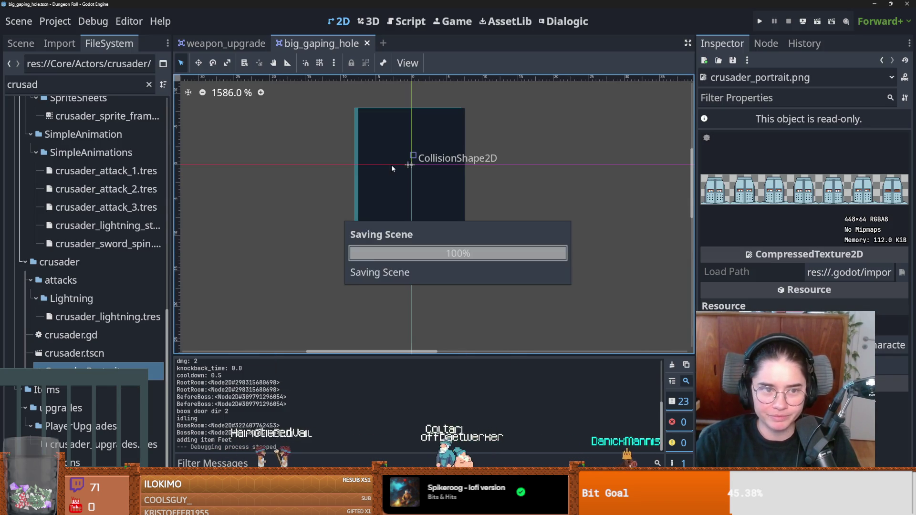
scroll(392, 165, up, 1)
click(110, 88)
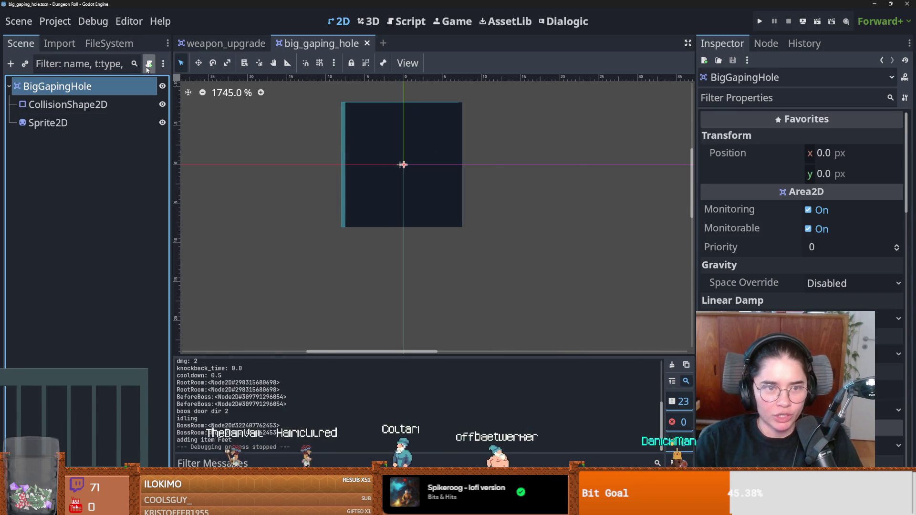
Attach a new big_gaping_hole.gd script, saved in a new BigGapingHole folder under Traps
click(149, 64)
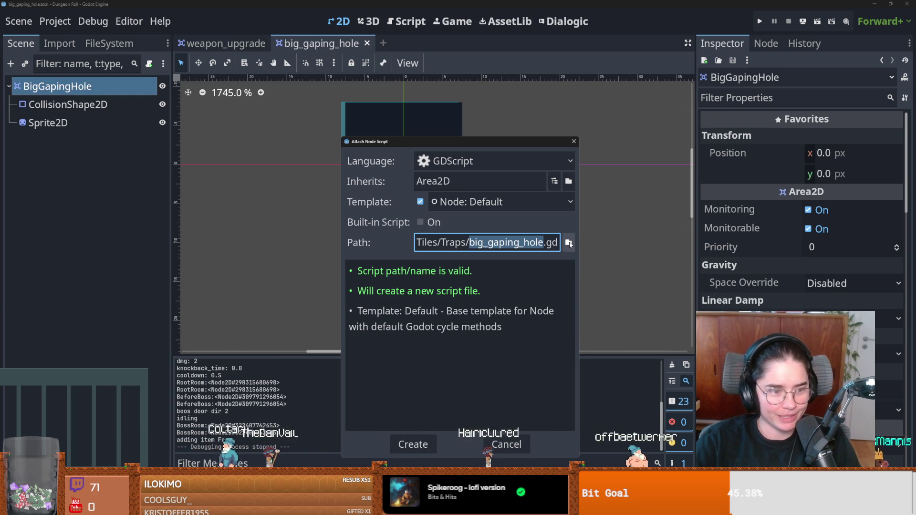
click(569, 243)
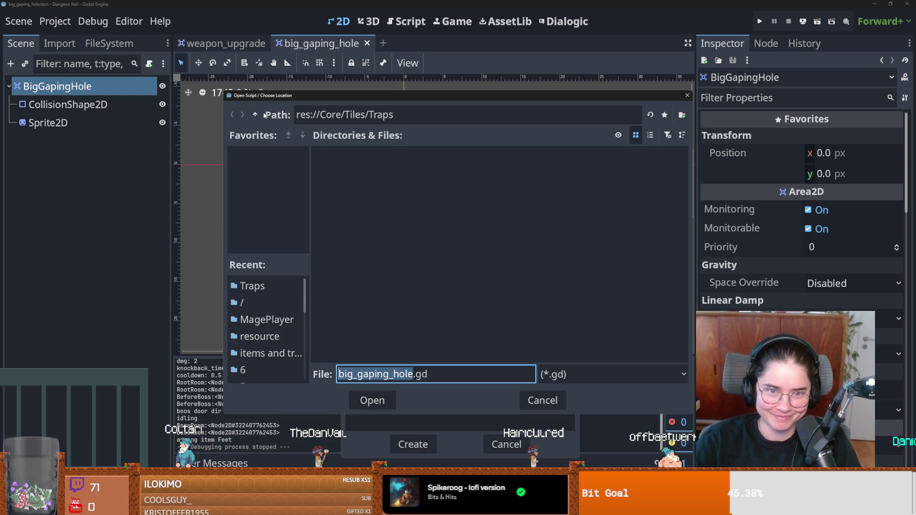
click(681, 114)
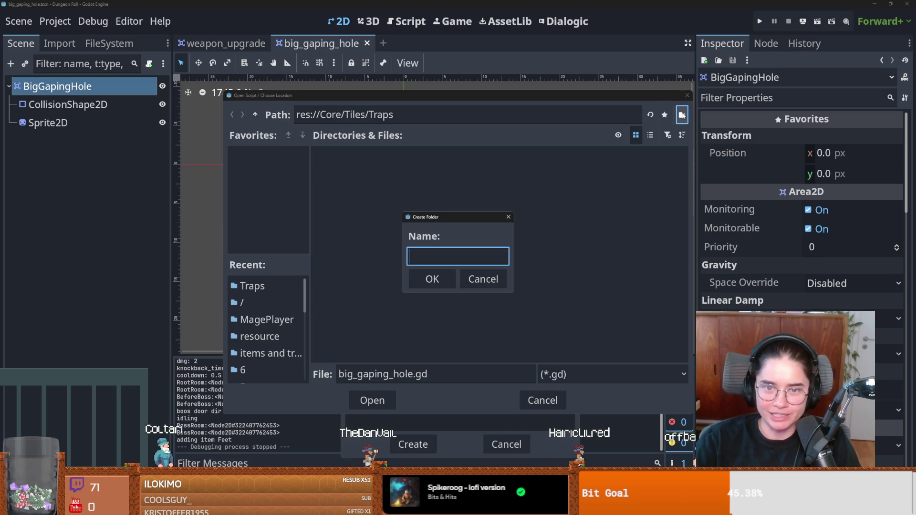
text(Big)
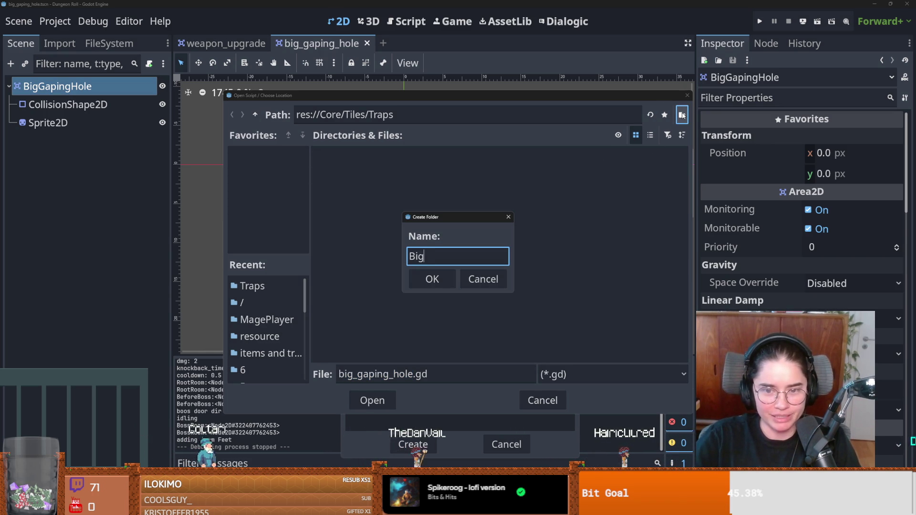
text(Hole)
key(Return)
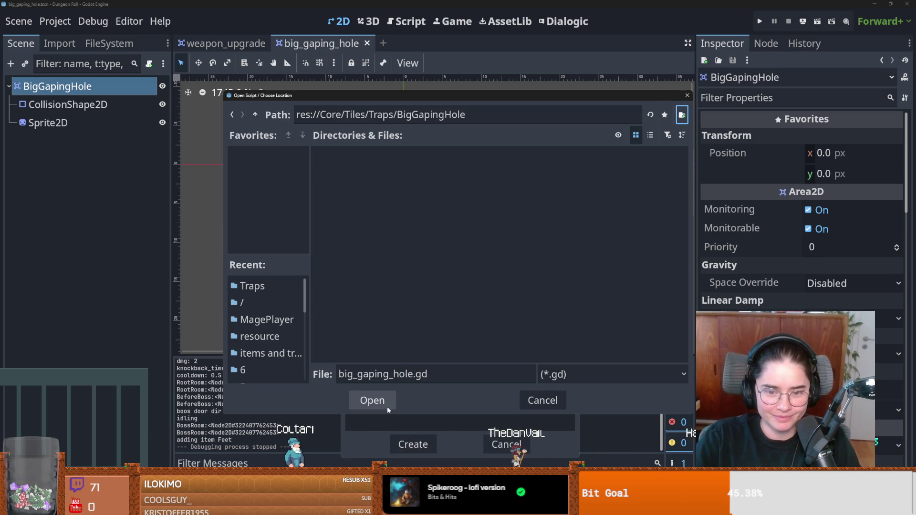
click(384, 403)
click(412, 444)
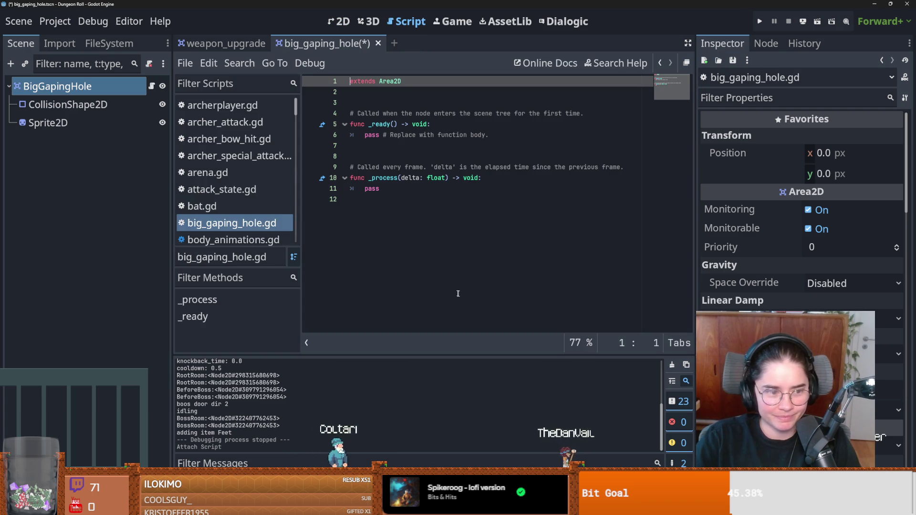
Delete the template comment line from the script and run the game with F5
drag(329, 221, 317, 101)
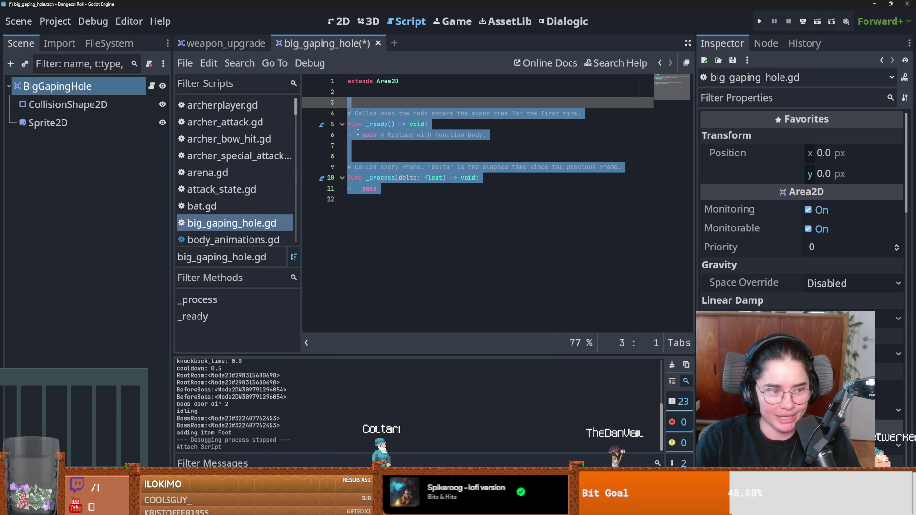
click(414, 167)
triple_click(430, 113)
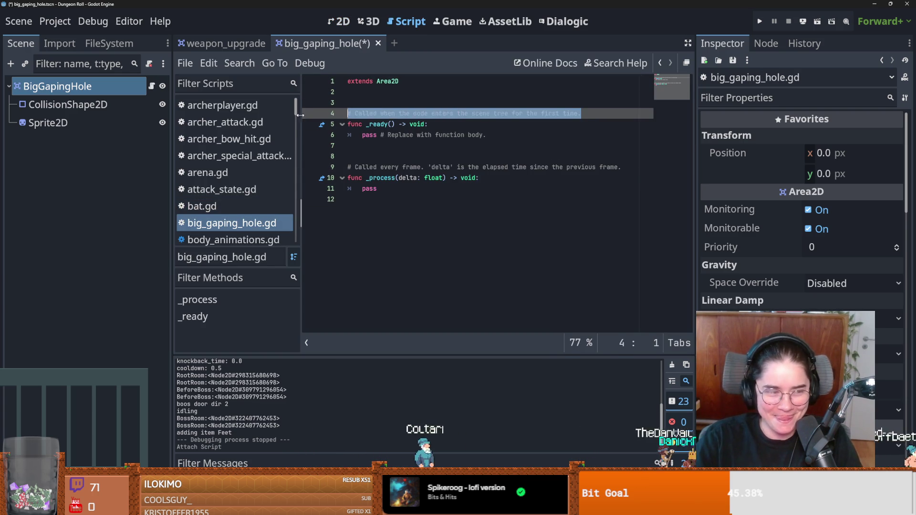
key(BackSpace)
key(BackSpace)
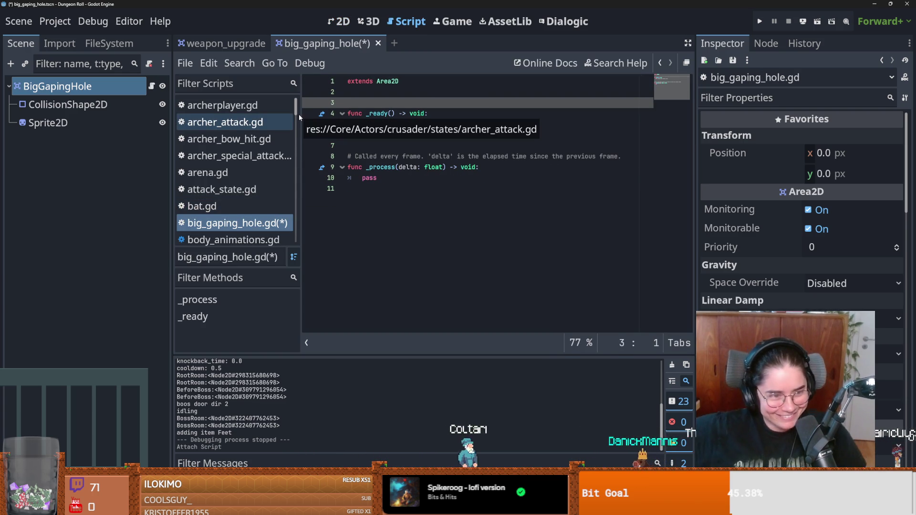
key(F5)
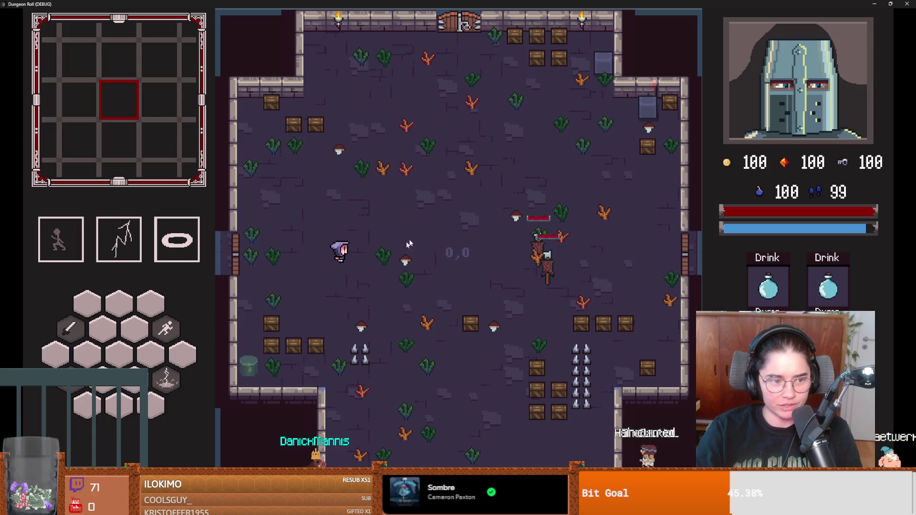
Fire two test shots at the room's enemies, then switch over to Obsidian
click(519, 264)
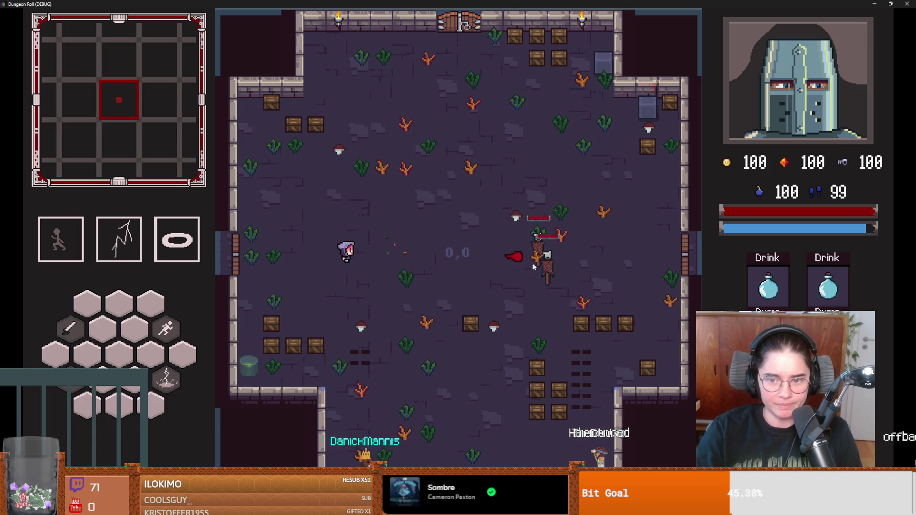
click(544, 262)
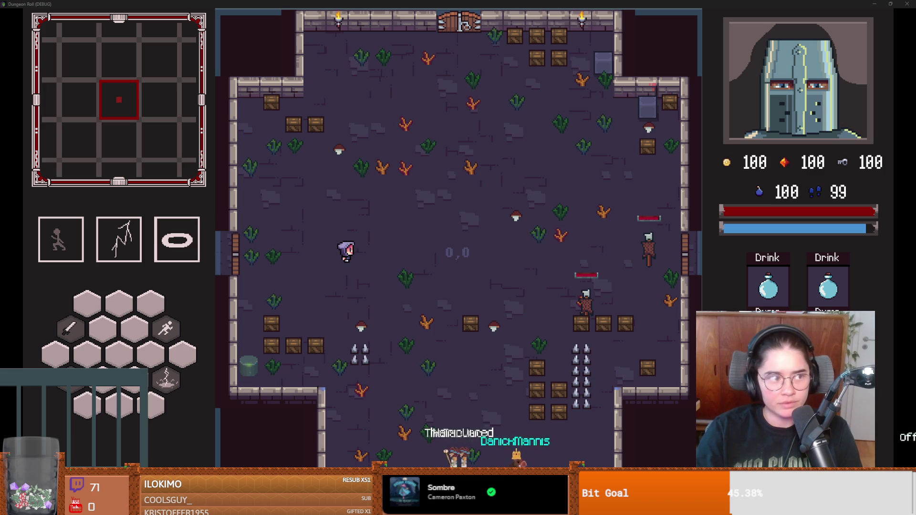
key(alt+Tab)
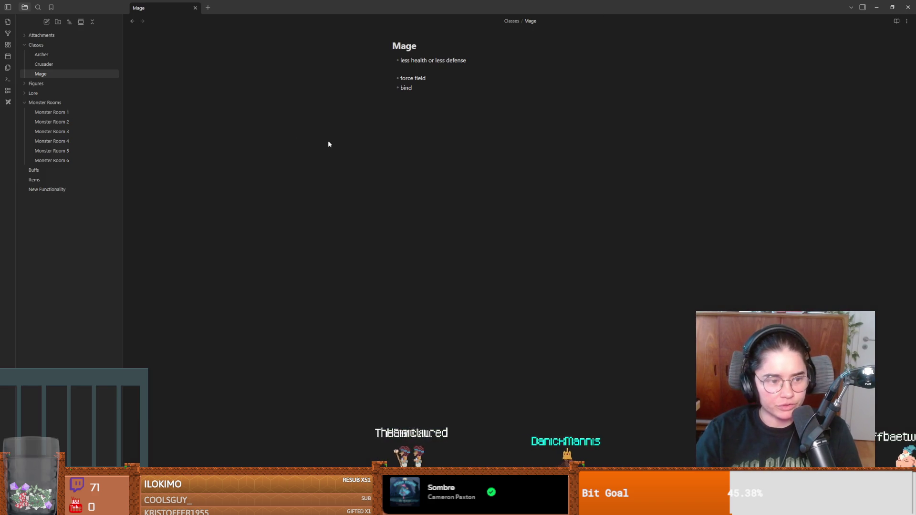
Review the Archer and Crusader notes, highlighting pick locks, healing npc, dialogue options and higher charisma lines
click(56, 55)
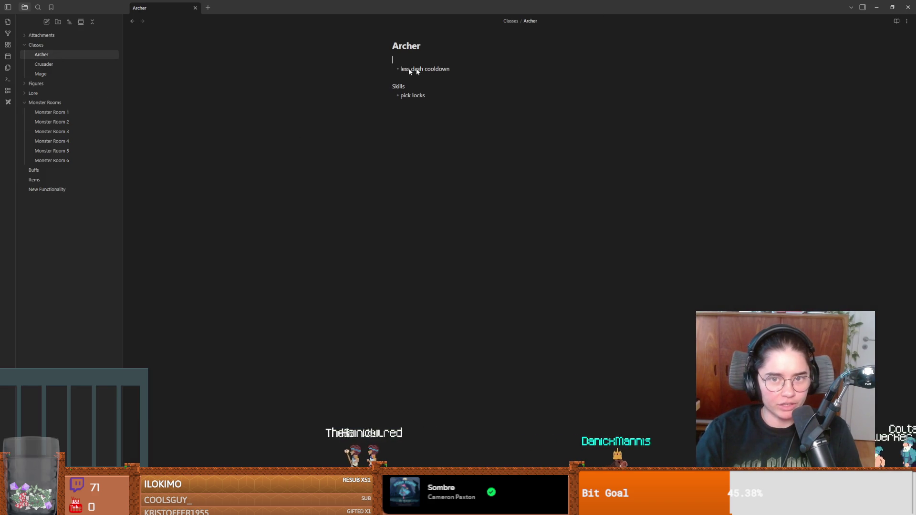
drag(425, 95, 400, 97)
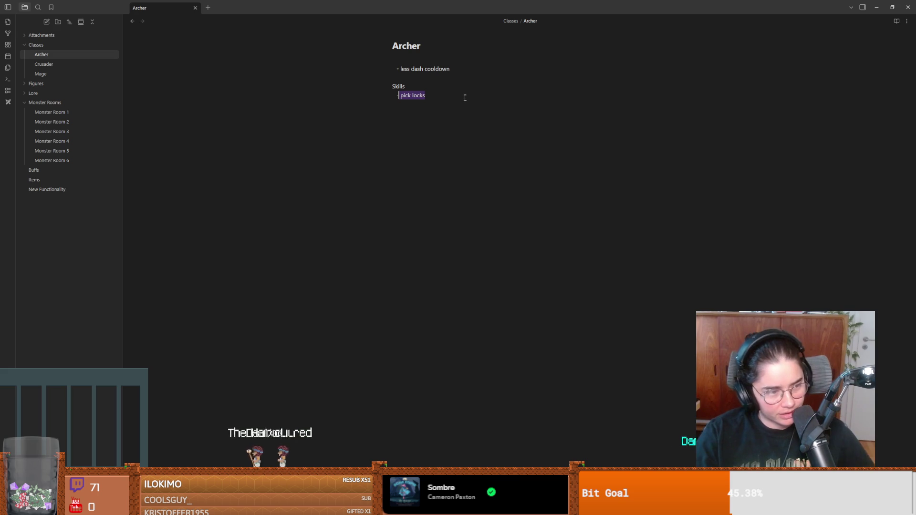
click(68, 65)
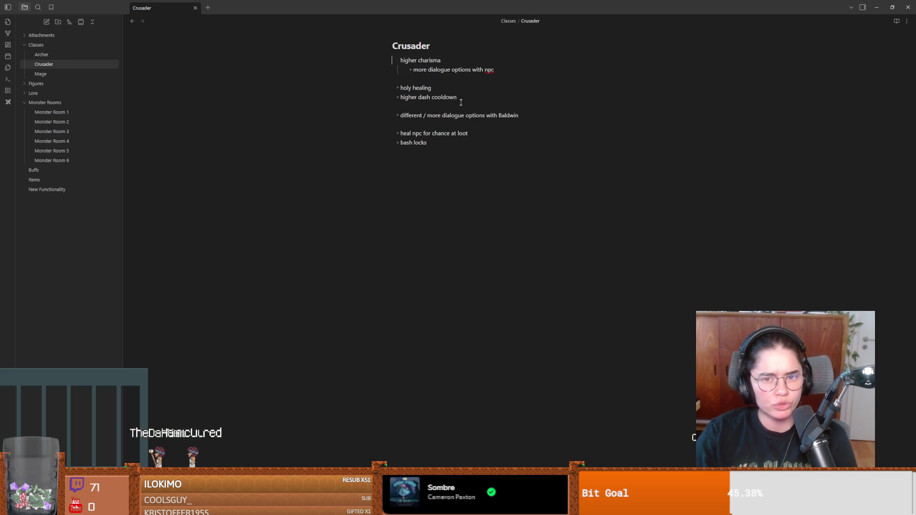
drag(467, 134, 399, 134)
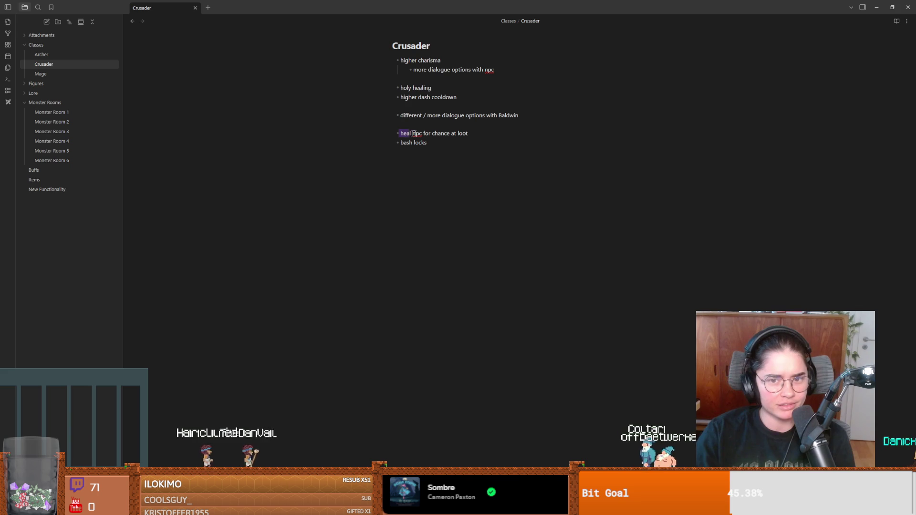
drag(467, 134, 388, 129)
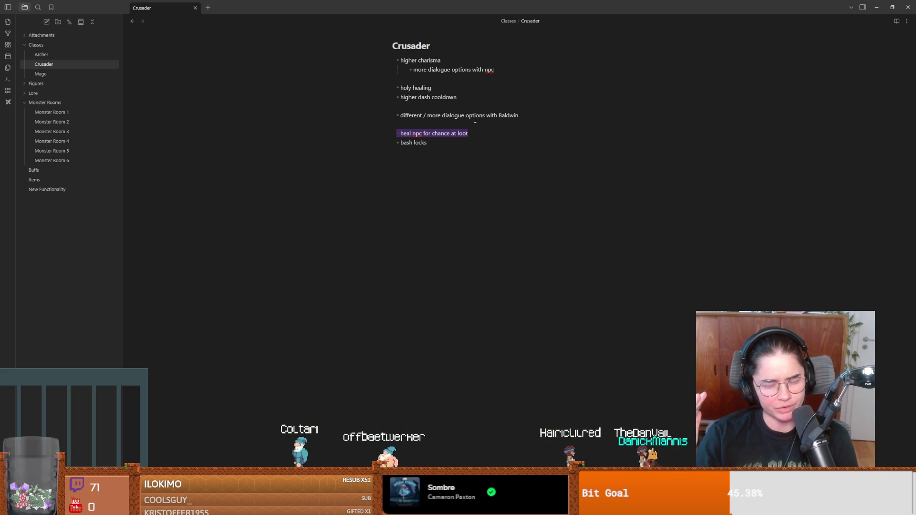
drag(494, 70, 411, 70)
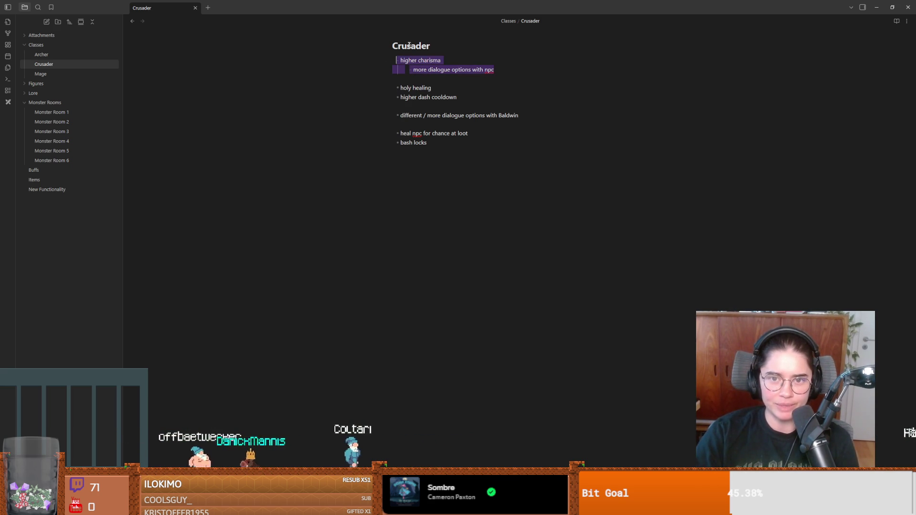
drag(443, 60, 355, 53)
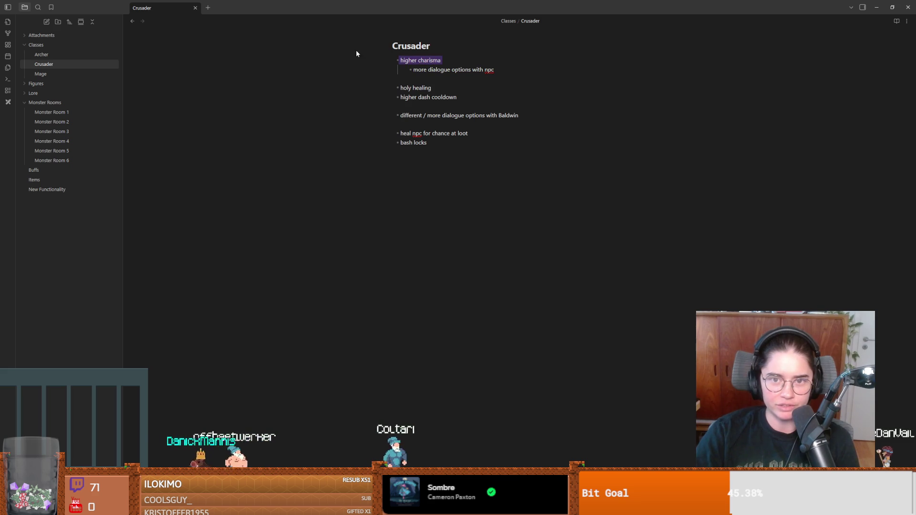
click(48, 55)
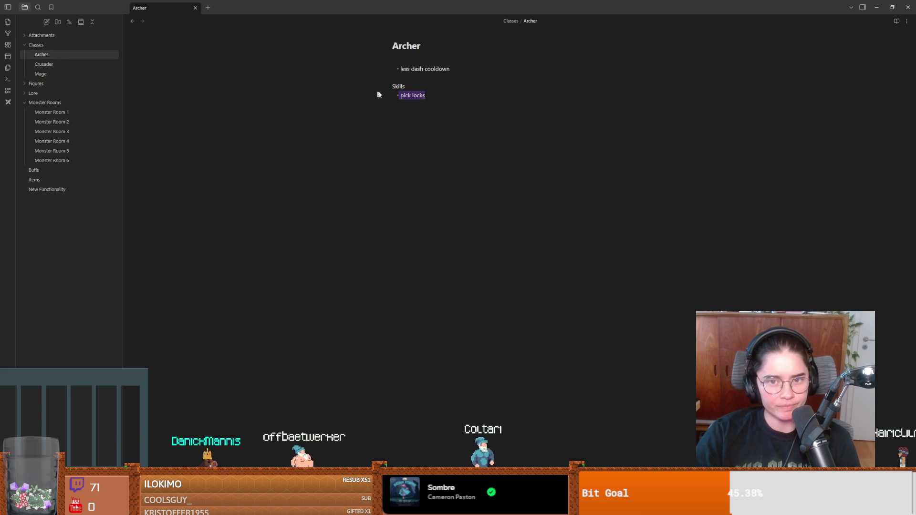
Add and then remove a stray bullet under pick locks in the Archer note
click(470, 108)
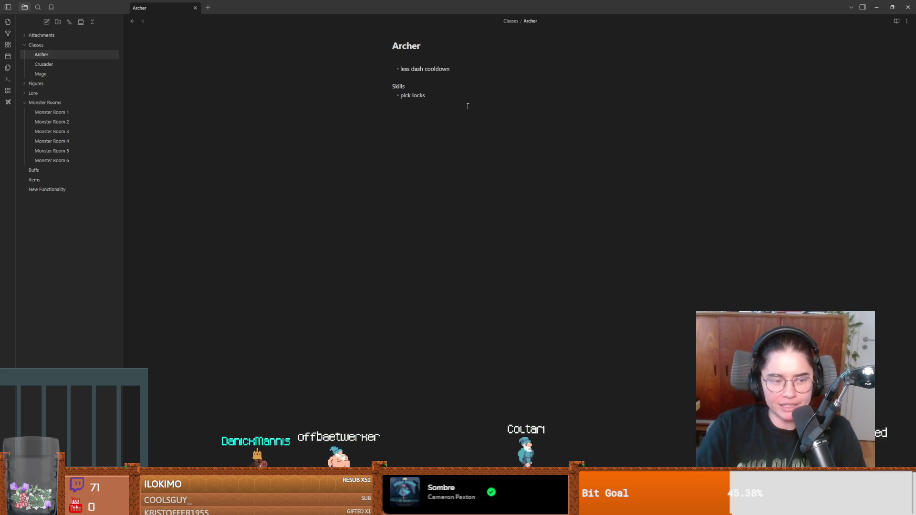
key(Return)
text(adv)
key(BackSpace)
key(BackSpace)
key(BackSpace)
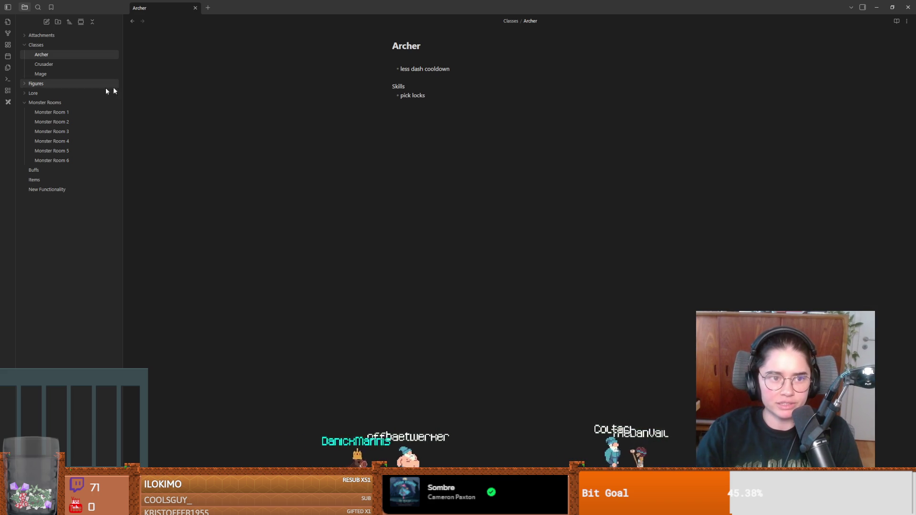
Open the Mage note, place the cursor below the bind bullet, and pause the running game
click(56, 74)
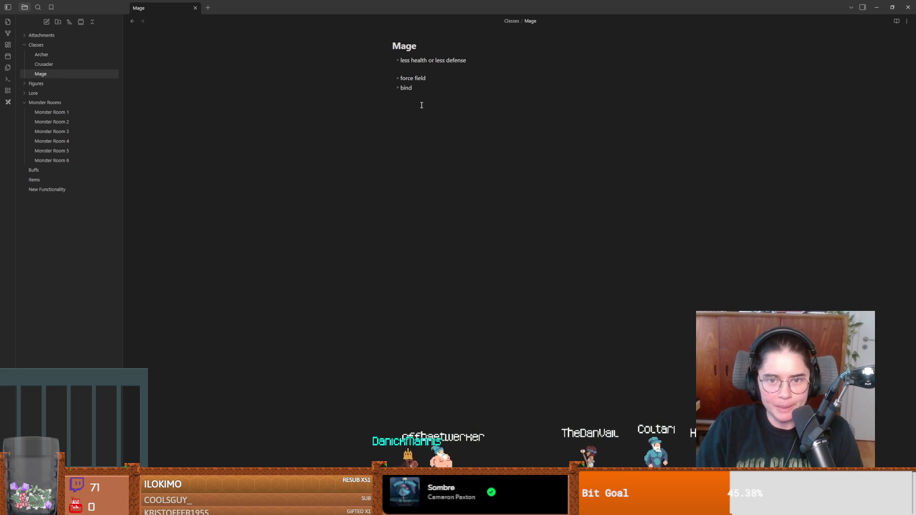
click(421, 105)
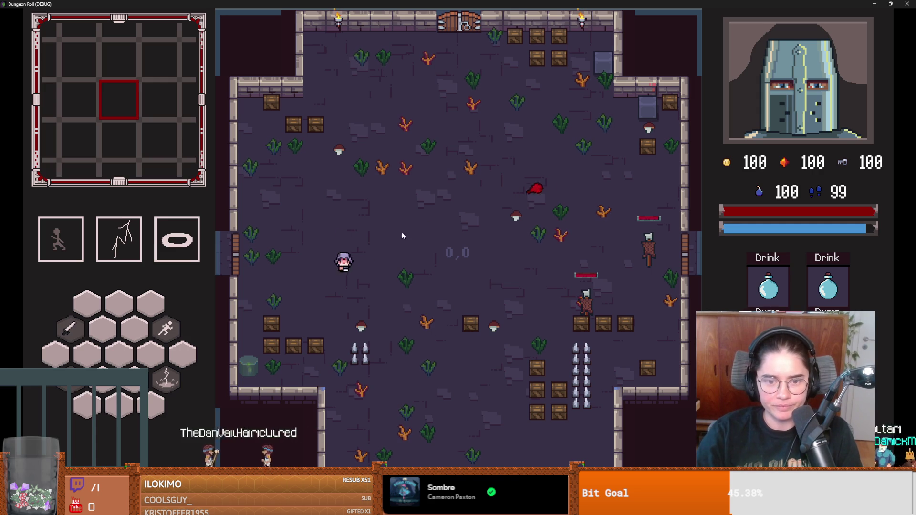
key(Escape)
Quit to the title, start a new run as the Crusader, and attack the training dummies
click(491, 315)
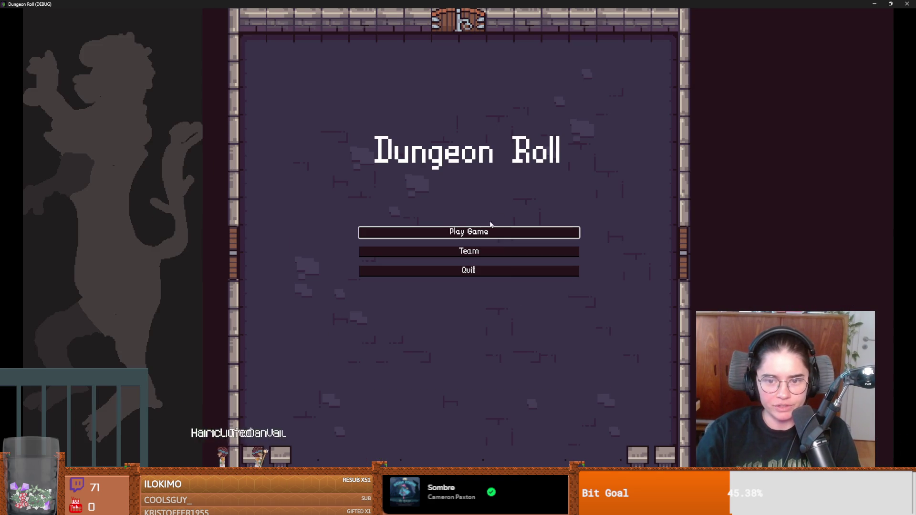
click(488, 231)
key(Return)
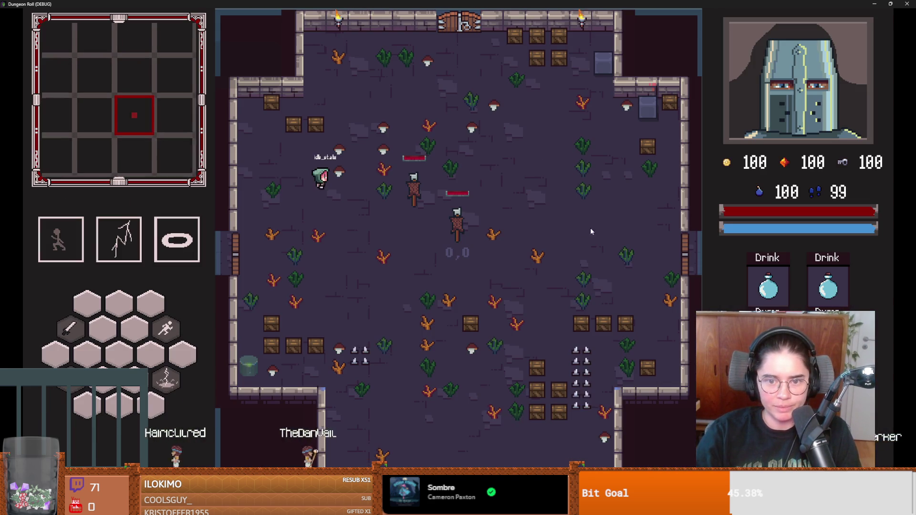
click(468, 186)
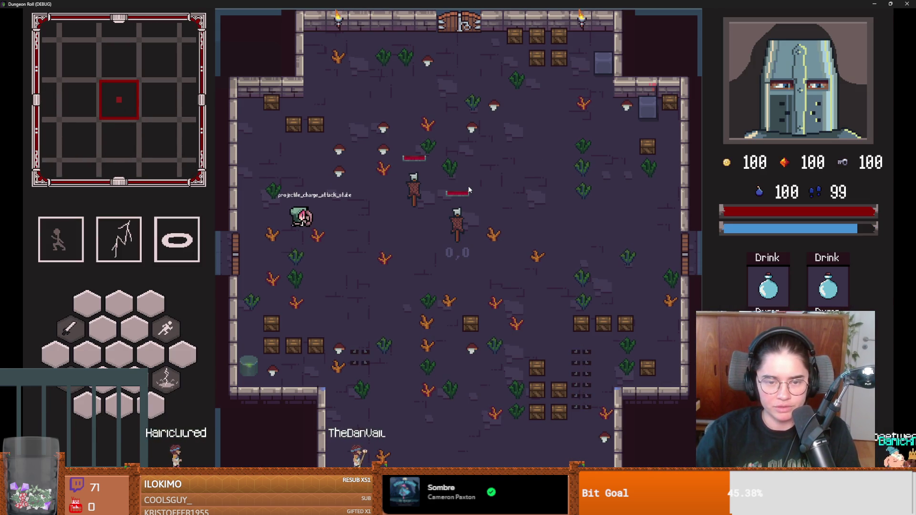
click(462, 186)
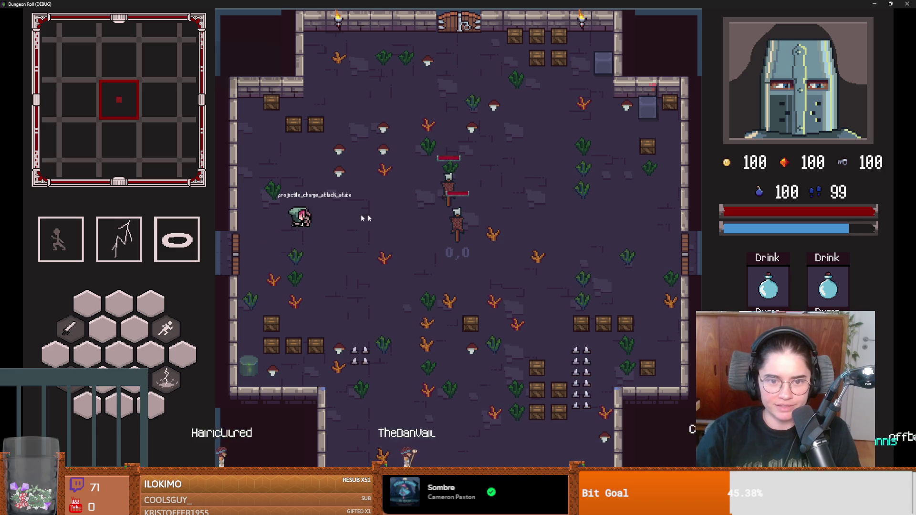
Walk right, hit a dummy again, roll left, then close the debug window and return to Obsidian
key(d)
key(d)
click(483, 235)
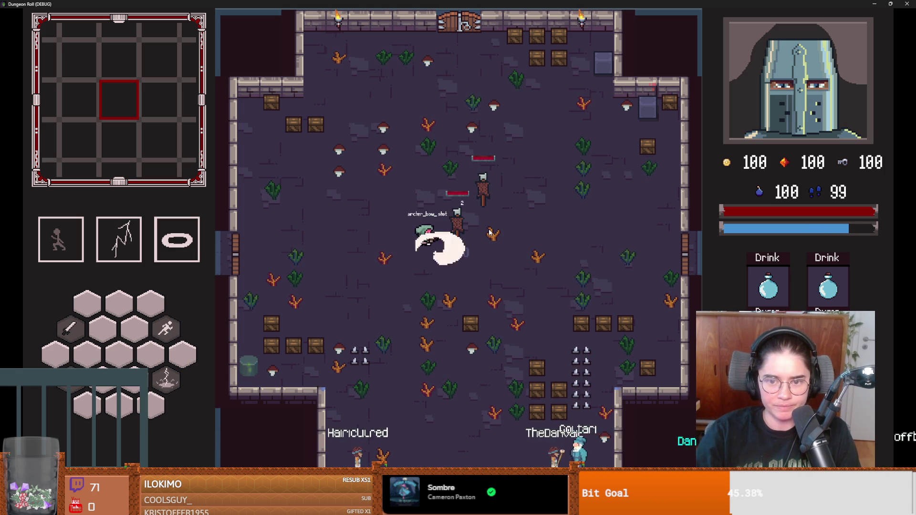
key(space)
key(super+Down)
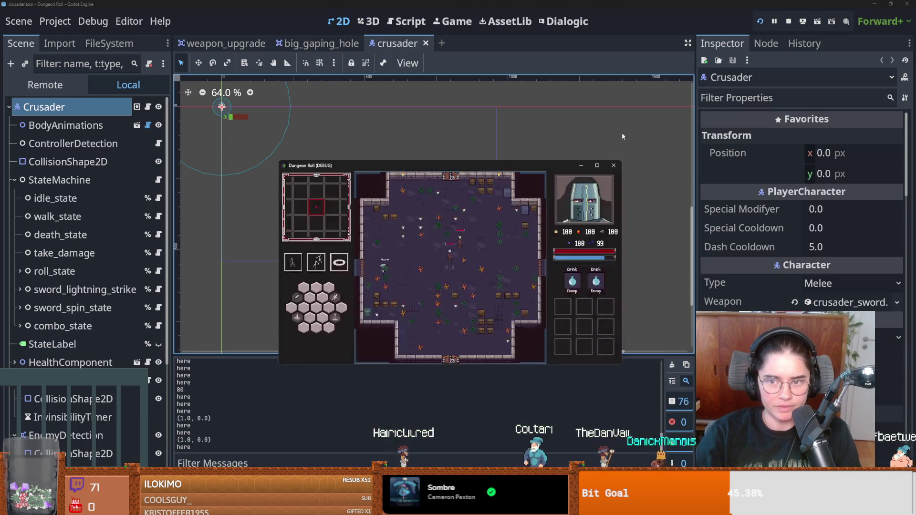
click(614, 165)
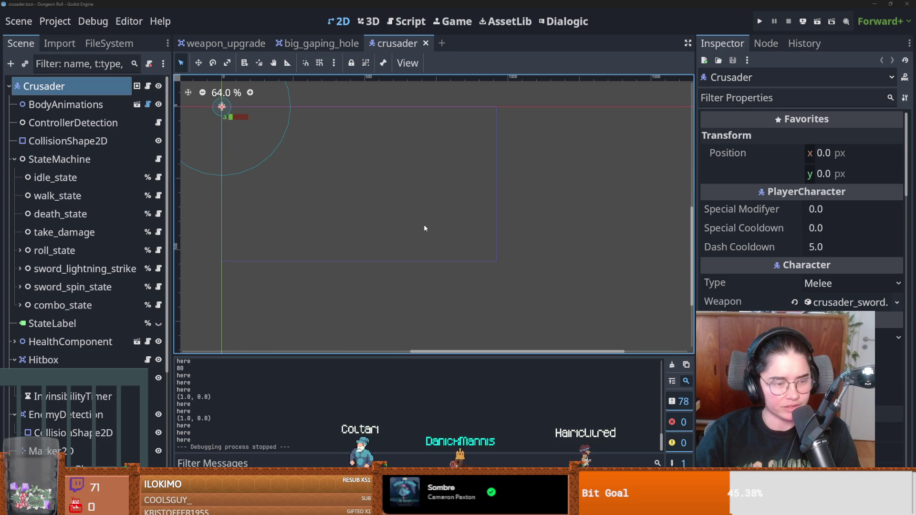
key(alt+Tab)
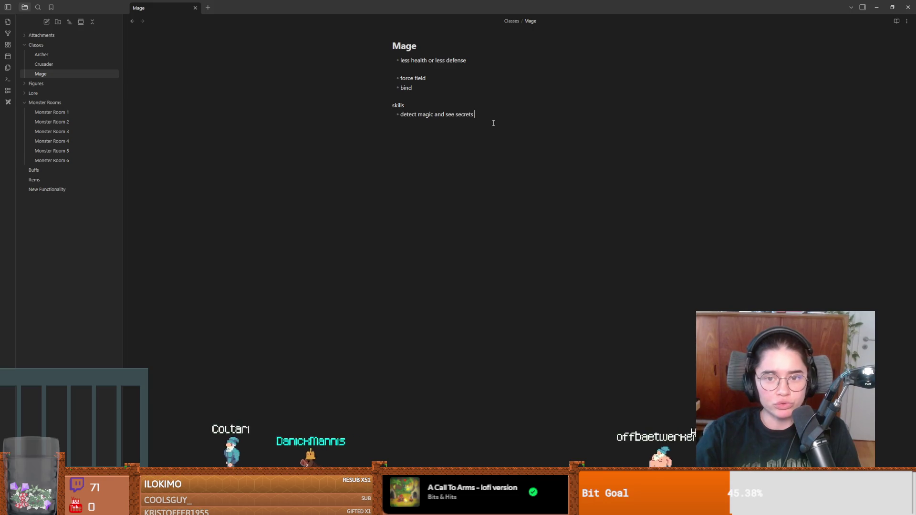
Add 'critical failures could give cu…' under the Mage skill and 'critical failure could break locks' under pick locks
text(critical)
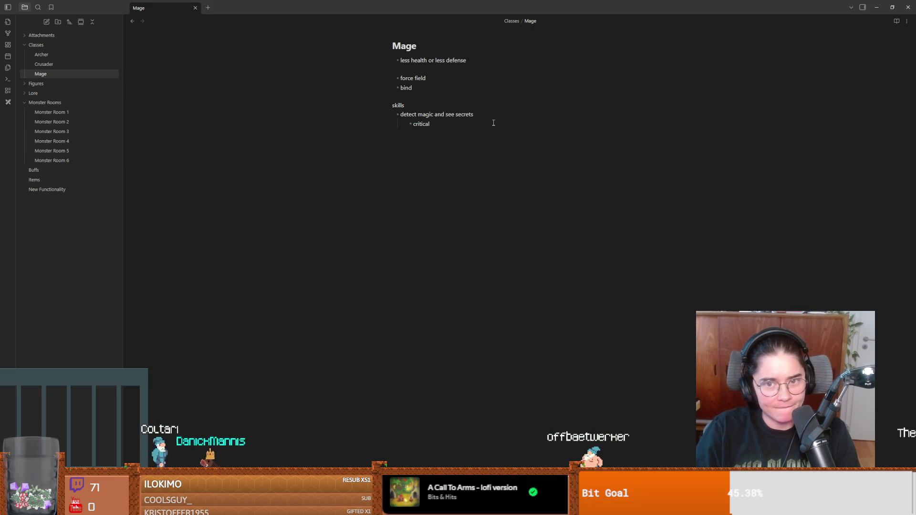
text( failures )
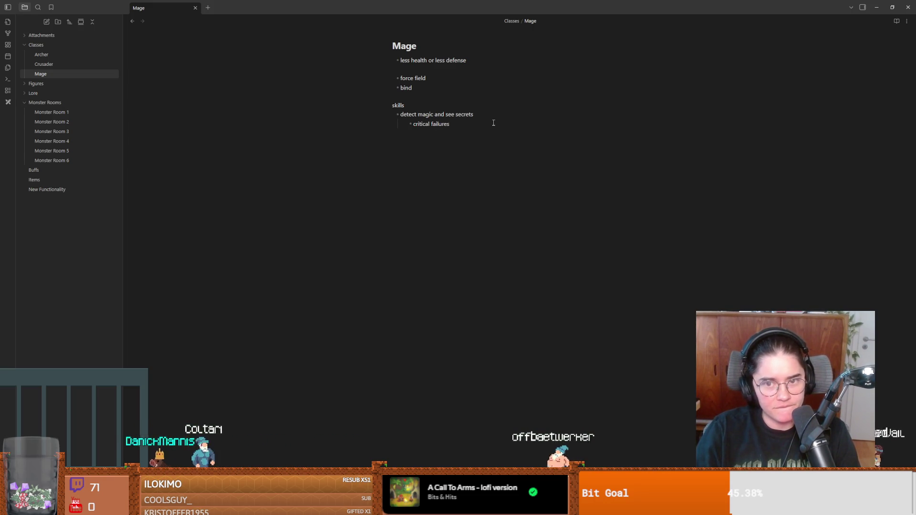
text(could give)
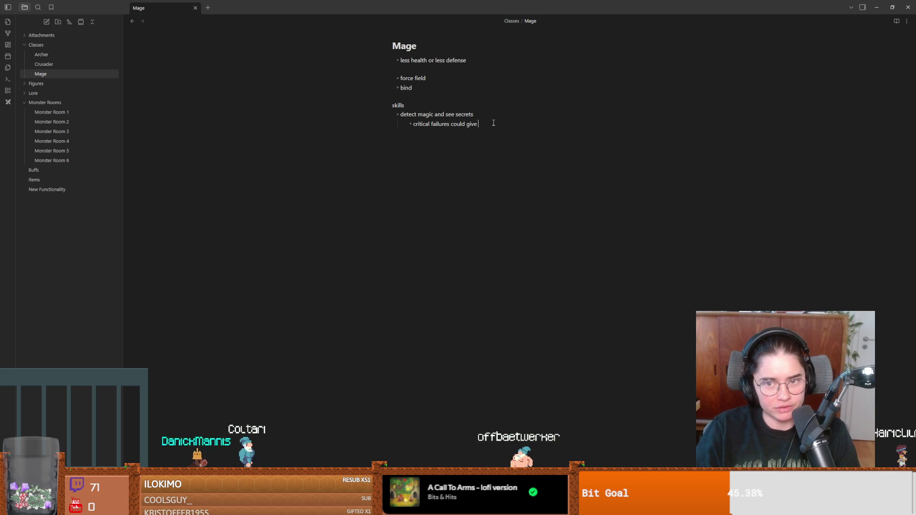
text( curse)
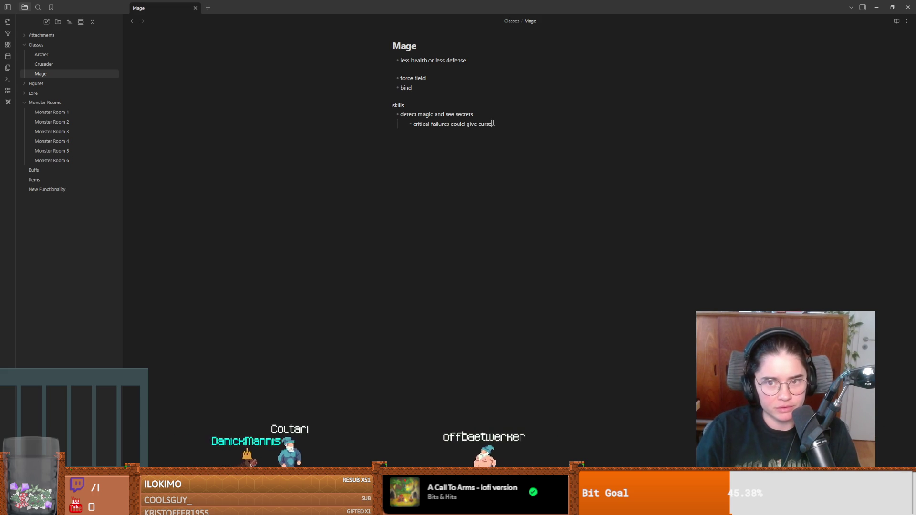
key(ctrl+alt+Left)
key(ctrl+alt+Left)
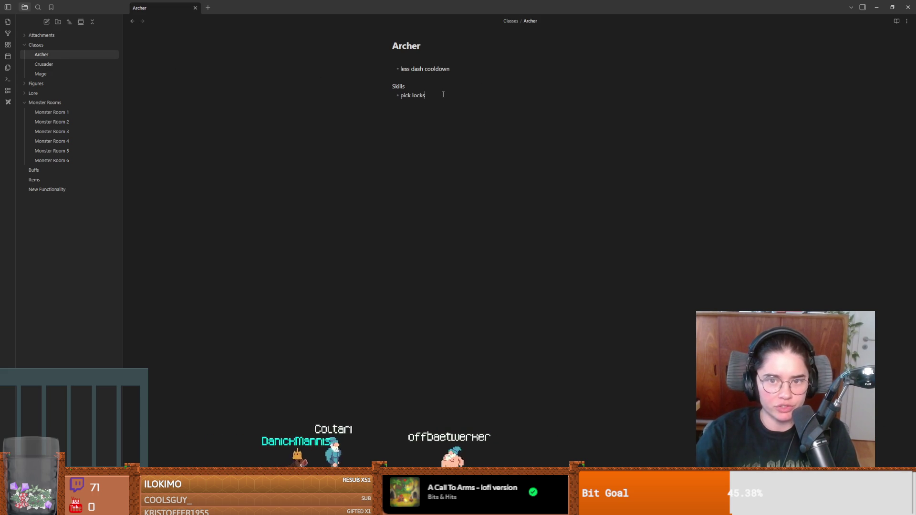
text(critical )
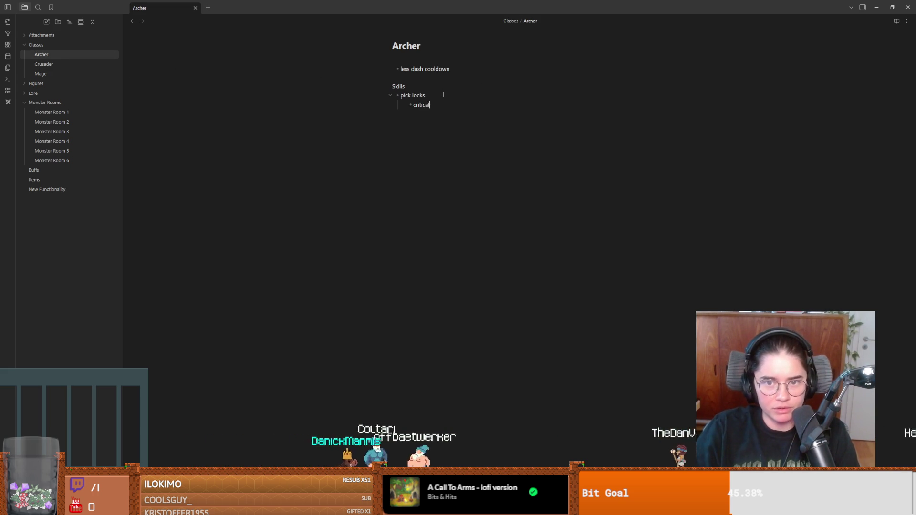
text(failure cou)
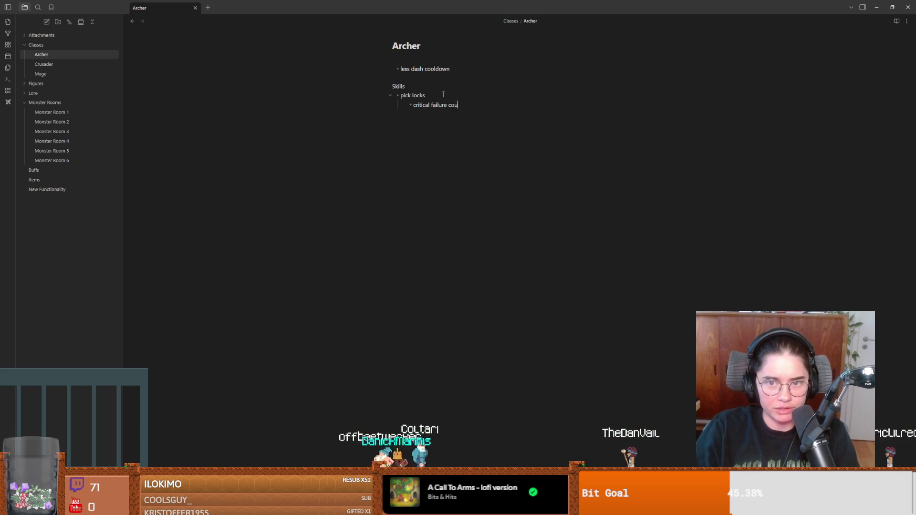
text(ld break l)
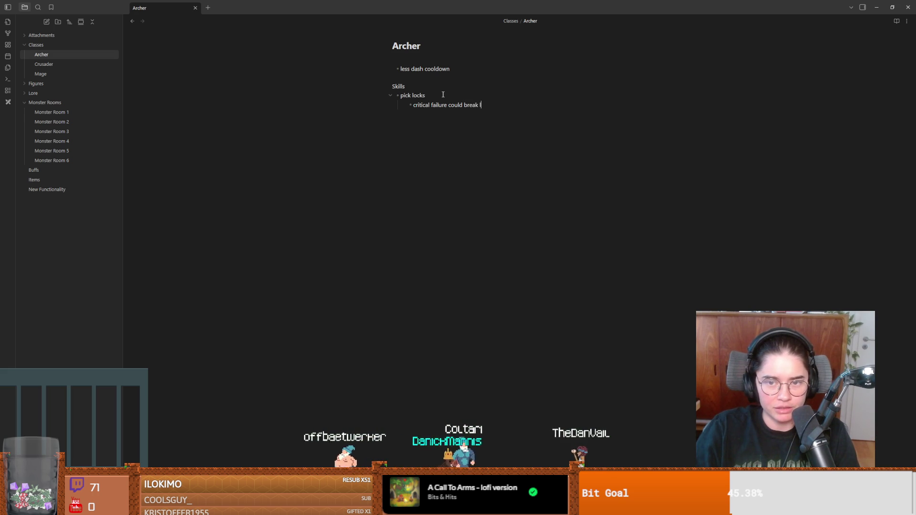
text(ocks)
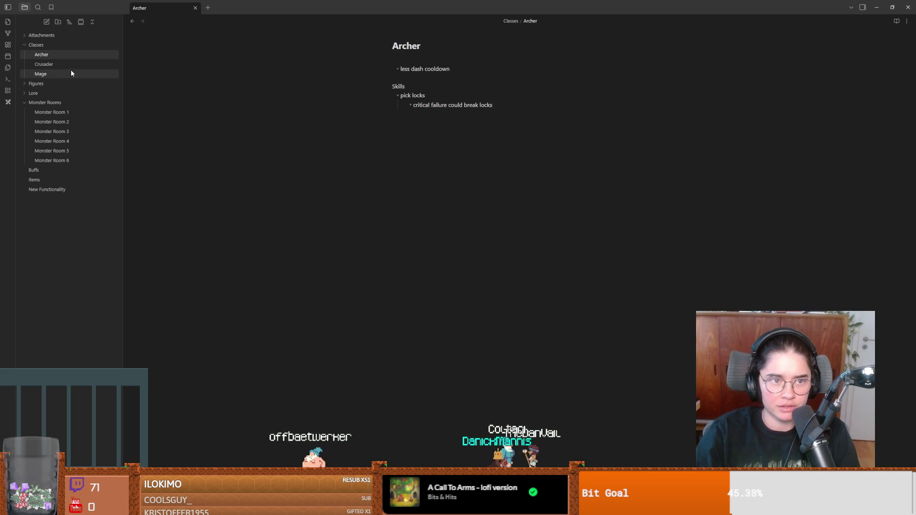
Open the Crusader note and start an indented sub-bullet under 'more dialogue options with npc'
click(59, 66)
click(512, 70)
key(Return)
key(Tab)
text(critical)
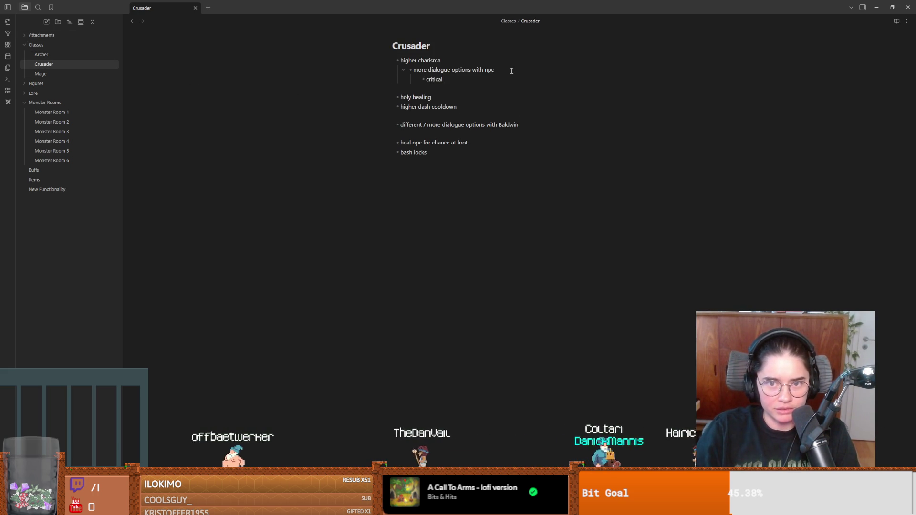
Finish the Crusader sub-bullet as 'critical failure can cause npc to attack' and restore the notes window
text(failure can)
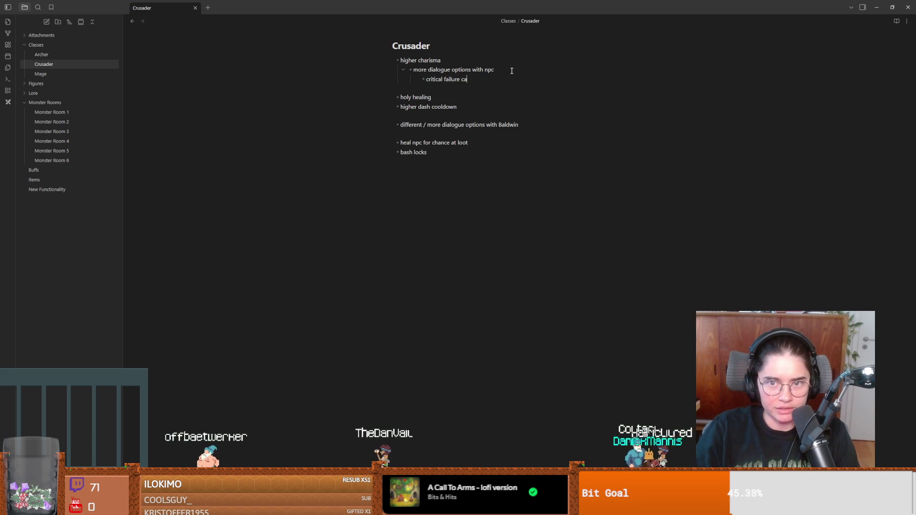
text( cause npc to attack)
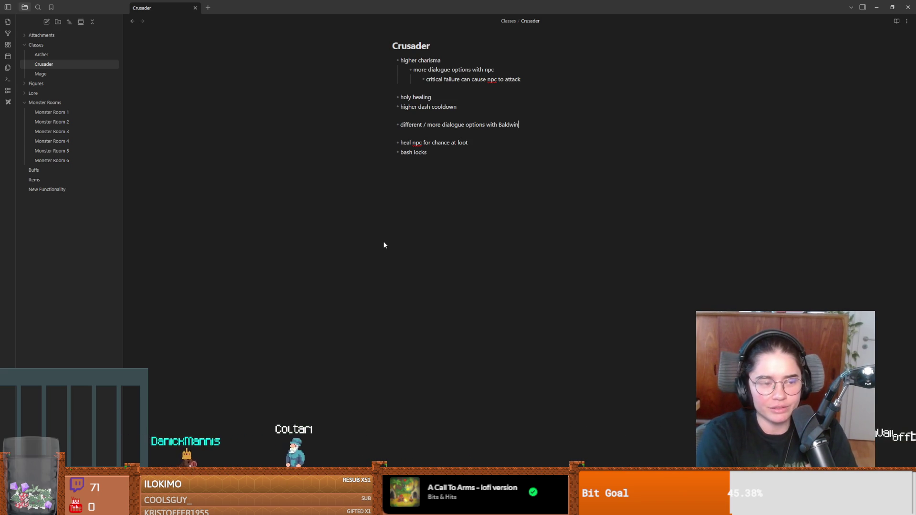
key(super+Down)
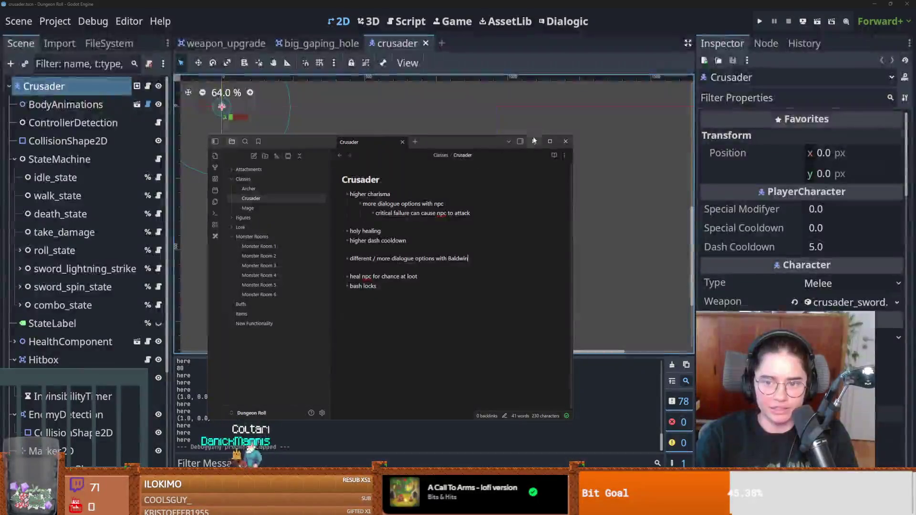
Bring Godot forward, save the scene, and switch to and save the big_gaping_hole scene
click(535, 141)
scroll(352, 147, up, 1)
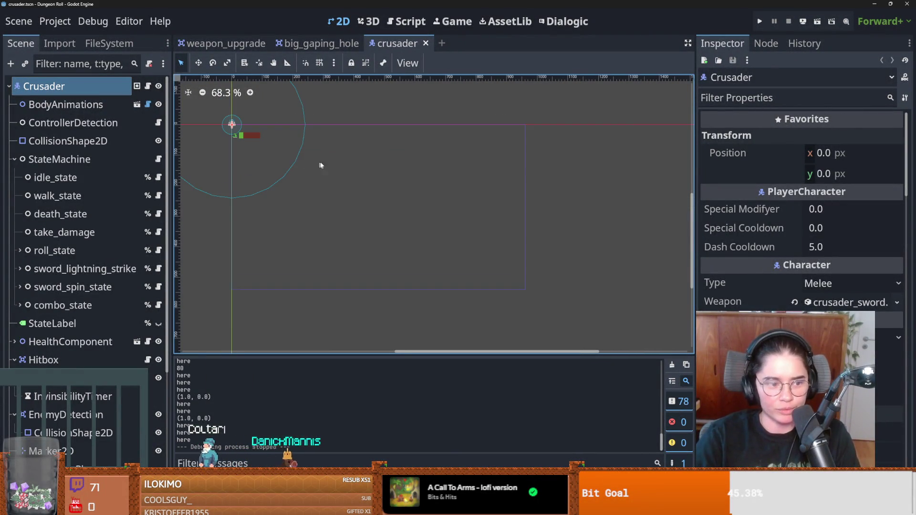
key(ctrl+s)
scroll(405, 198, up, 1)
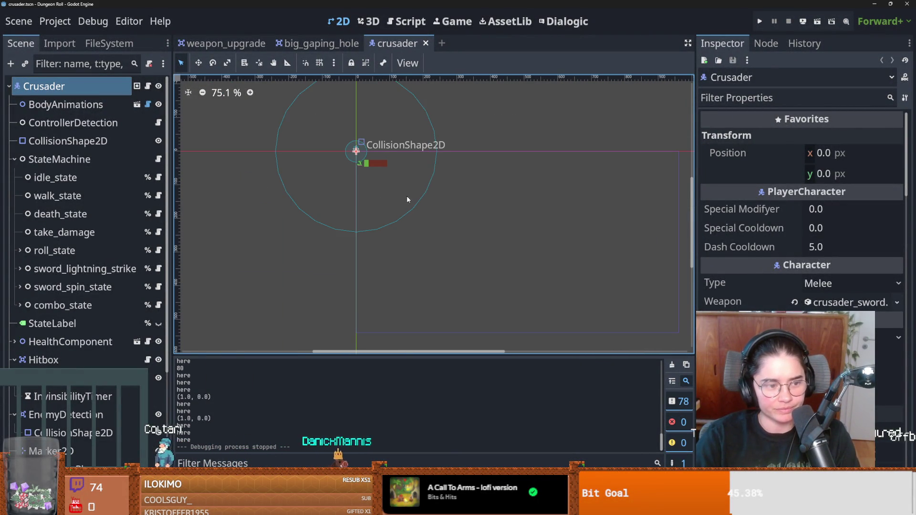
scroll(412, 191, up, 5)
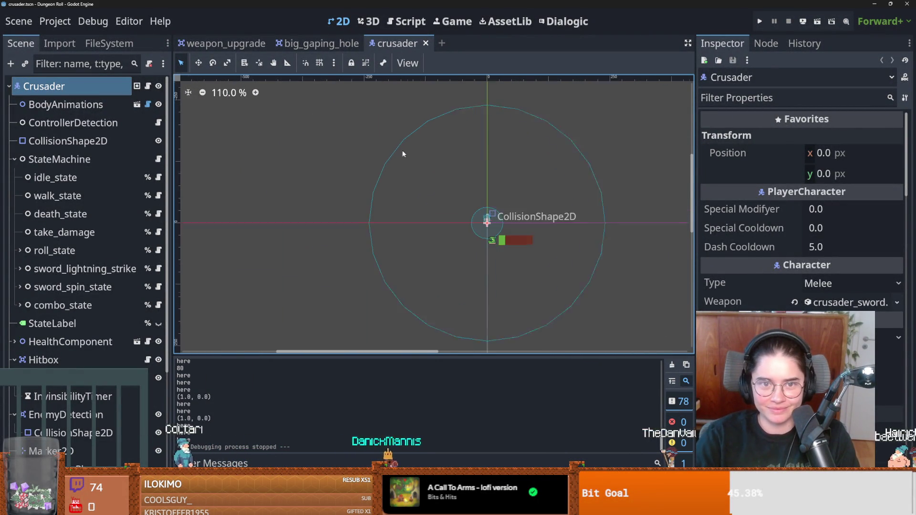
click(304, 43)
scroll(324, 163, up, 1)
key(ctrl+s)
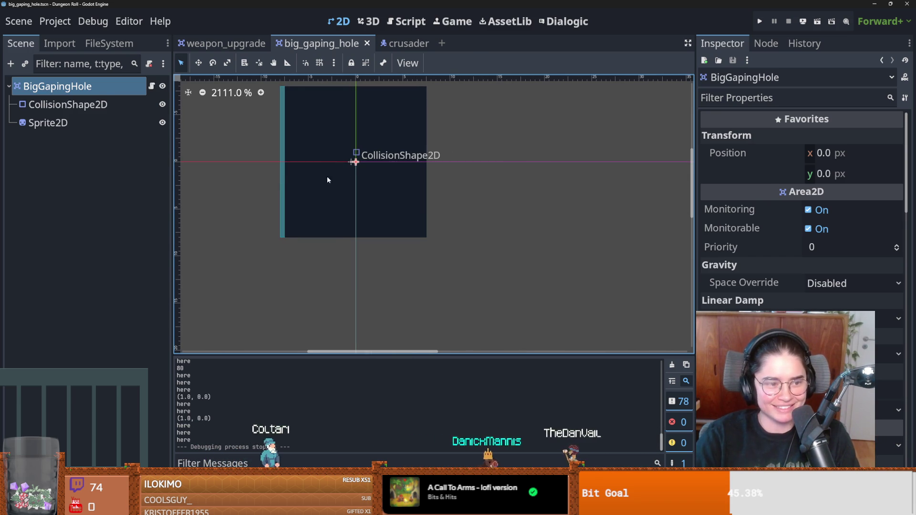
Recentre the pit's CollisionShape2D rectangle to position 0, 0 and save the scene
click(285, 171)
click(279, 162)
click(281, 167)
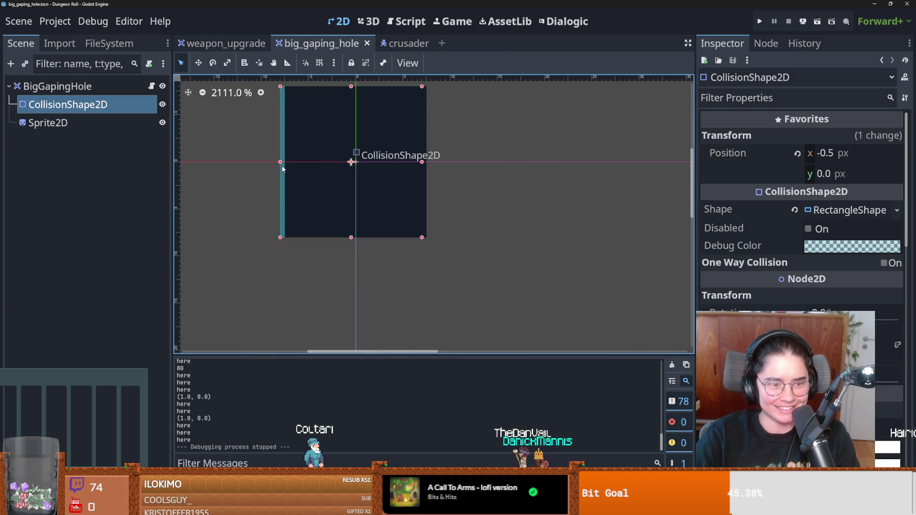
drag(281, 163, 289, 163)
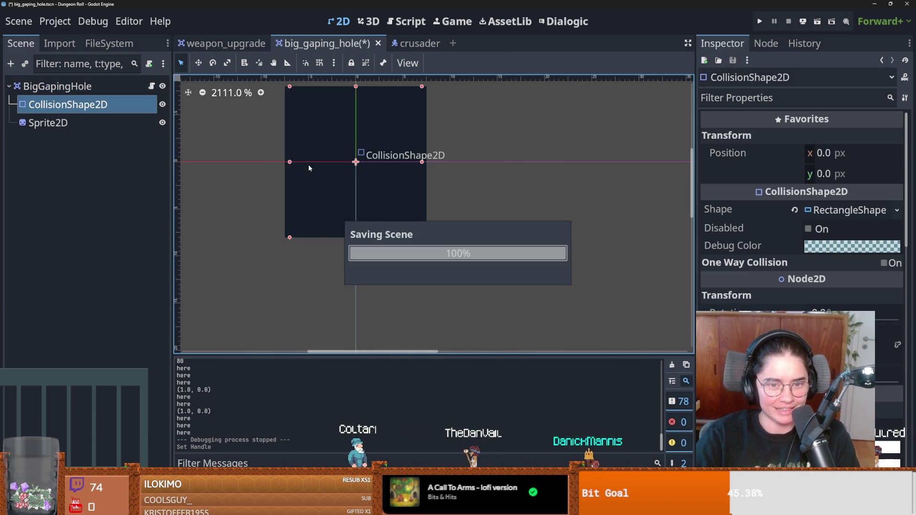
key(ctrl+s)
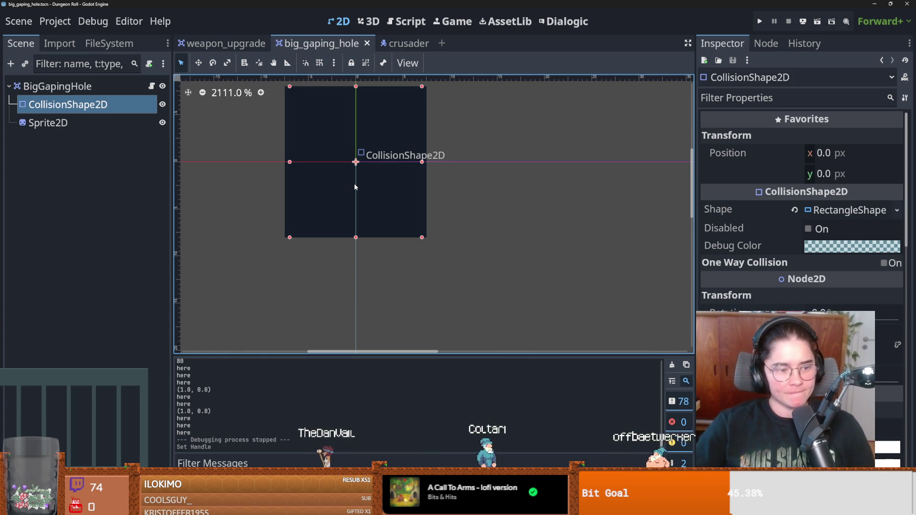
scroll(412, 180, up, 1)
scroll(412, 180, left, 1)
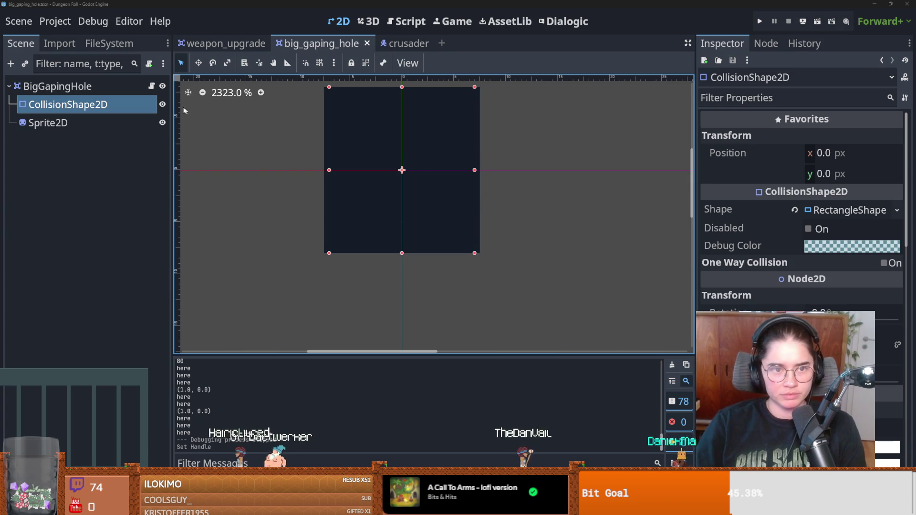
click(152, 86)
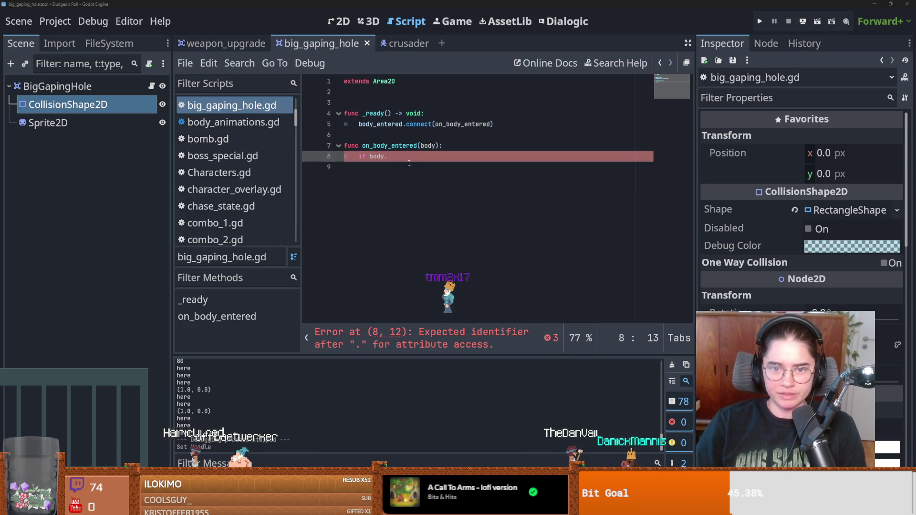
Look up the PlayerCharacter class name in the crusader script and open the archerplayer scene
click(411, 42)
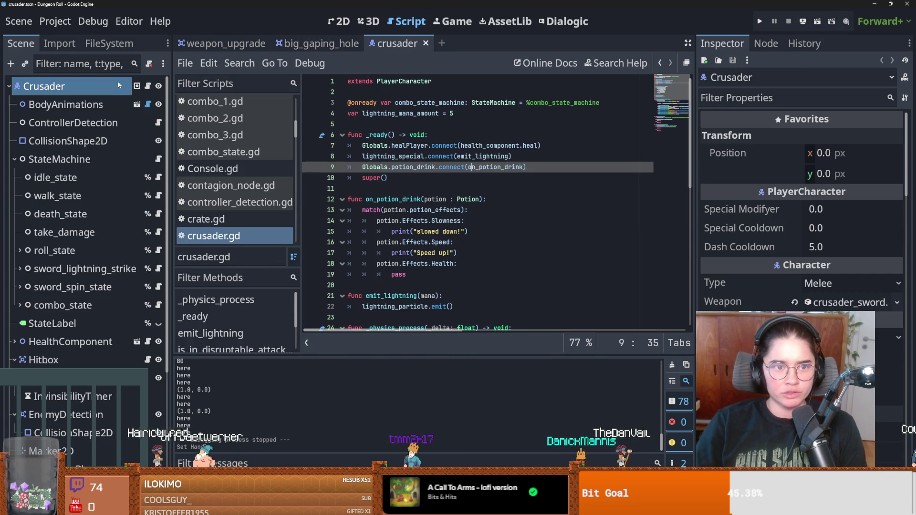
double_click(426, 80)
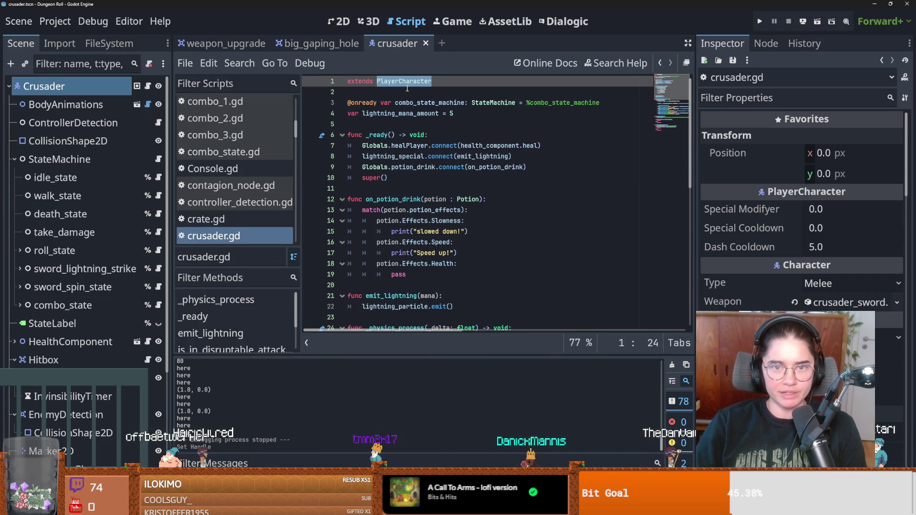
click(109, 43)
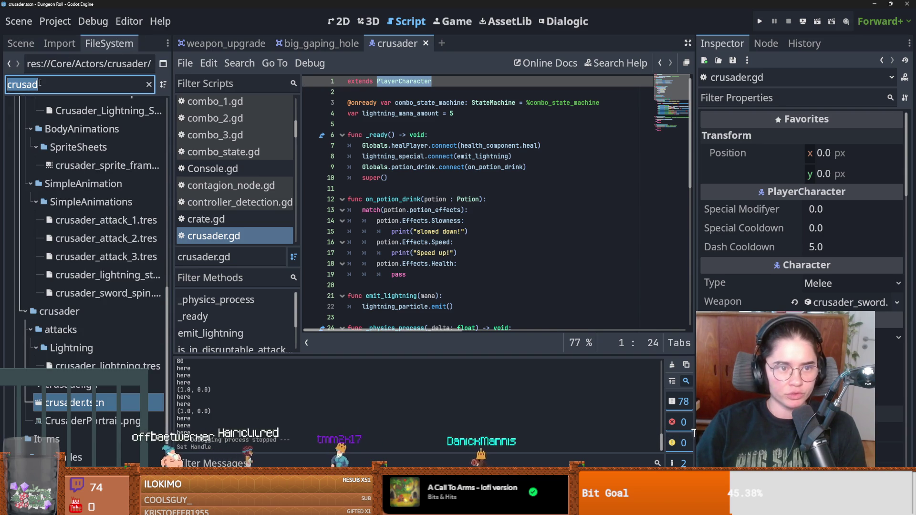
text(archer)
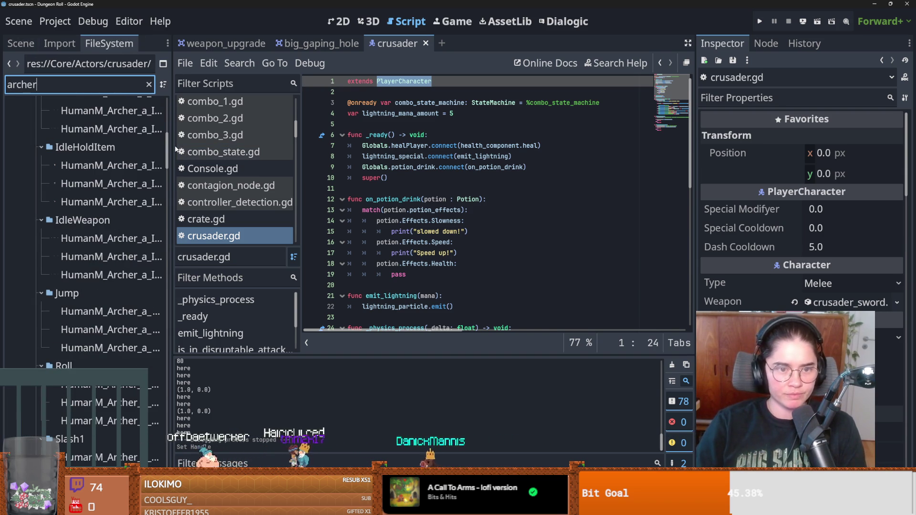
scroll(162, 277, down, 15)
double_click(95, 371)
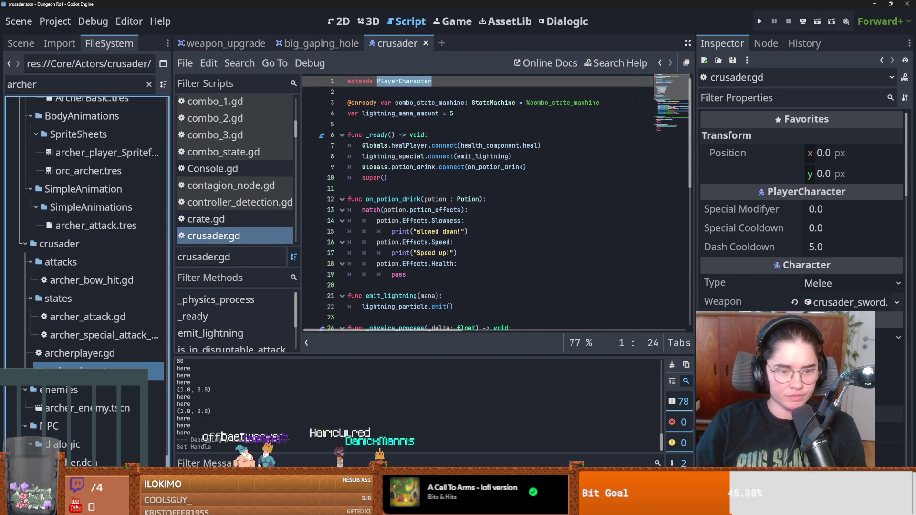
Make on_body_entered check 'if body is PlayerCharacter:', save, and begin the body.fall_down_hole call
click(330, 43)
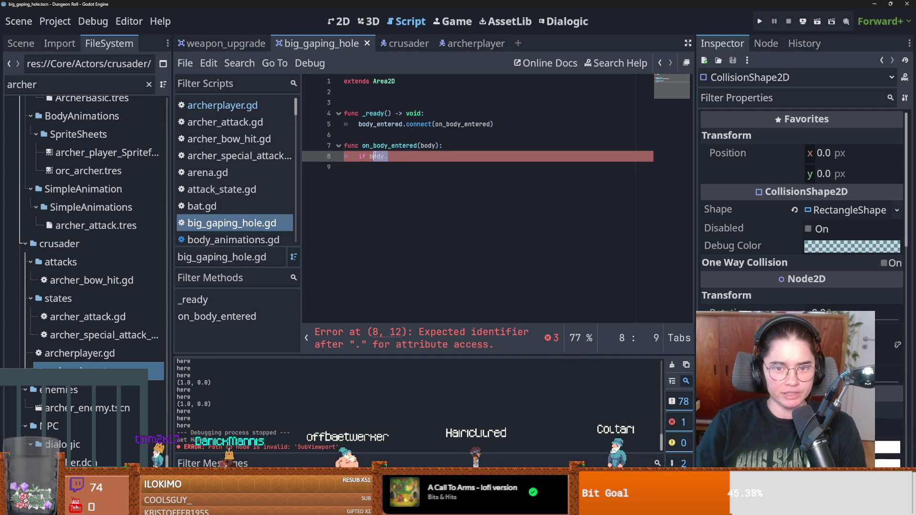
text(i)
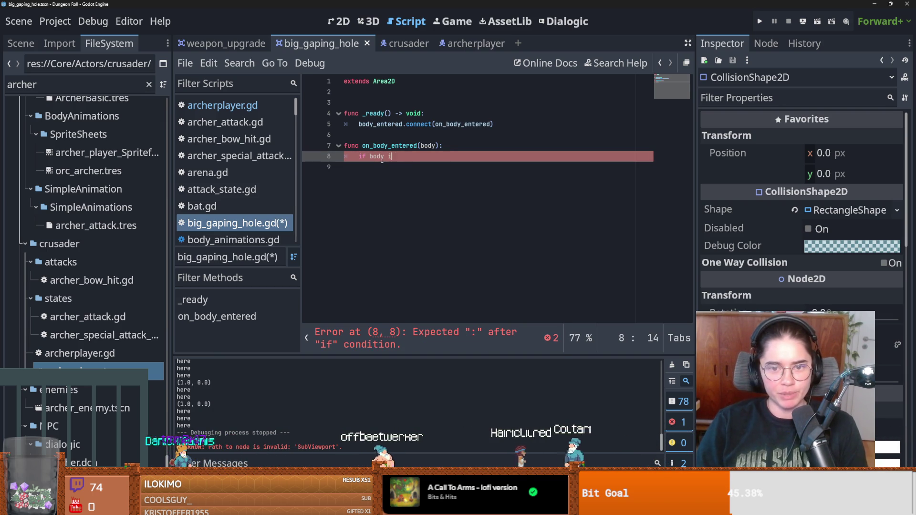
text(s PlayerCh)
key(Return)
text(:)
key(Return)
text(pass)
key(ctrl+s)
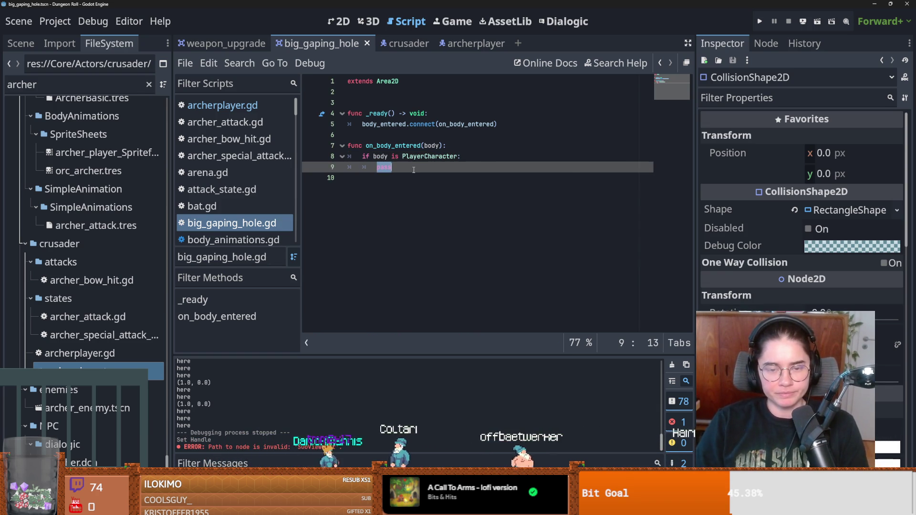
text(body.fall_)
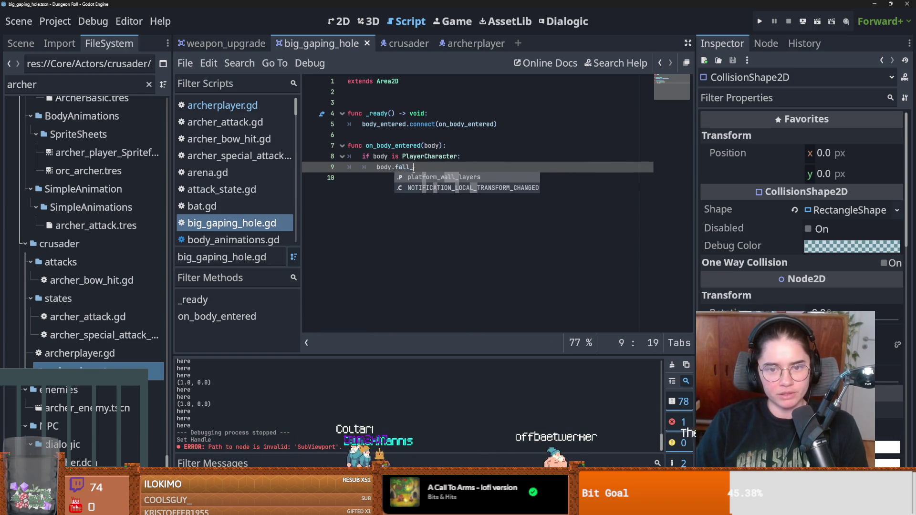
text(pown_hole()
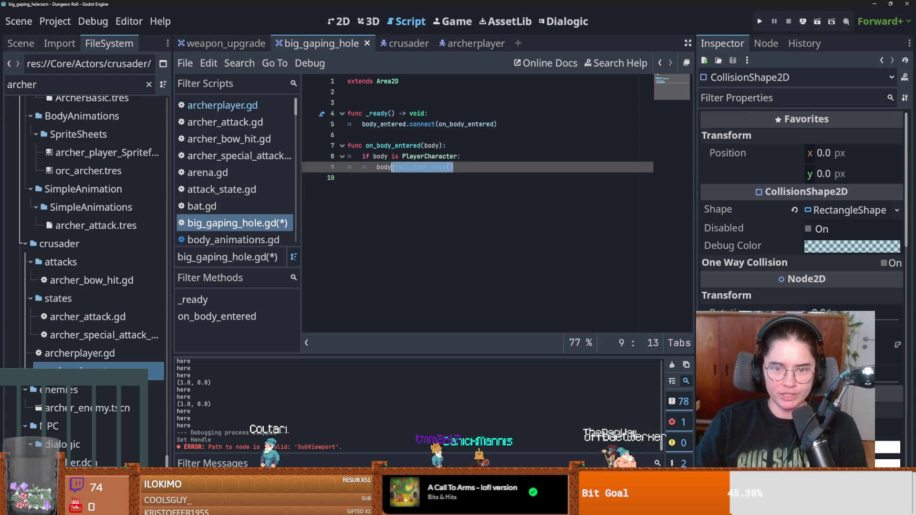
Open the PlayerCharacter script, add a fall_down_hole() function body above ability_upgrade, and save
key(ctrl+s)
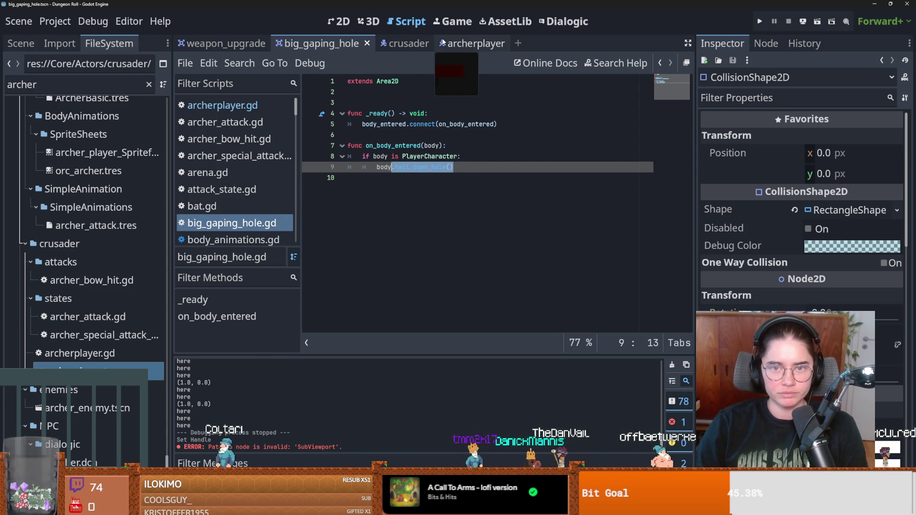
click(405, 43)
ctrl+click(398, 81)
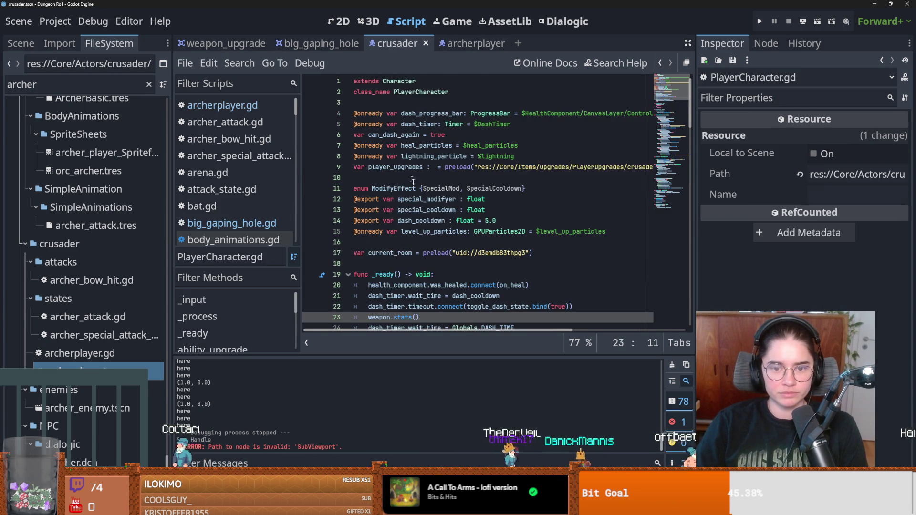
scroll(409, 171, down, 20)
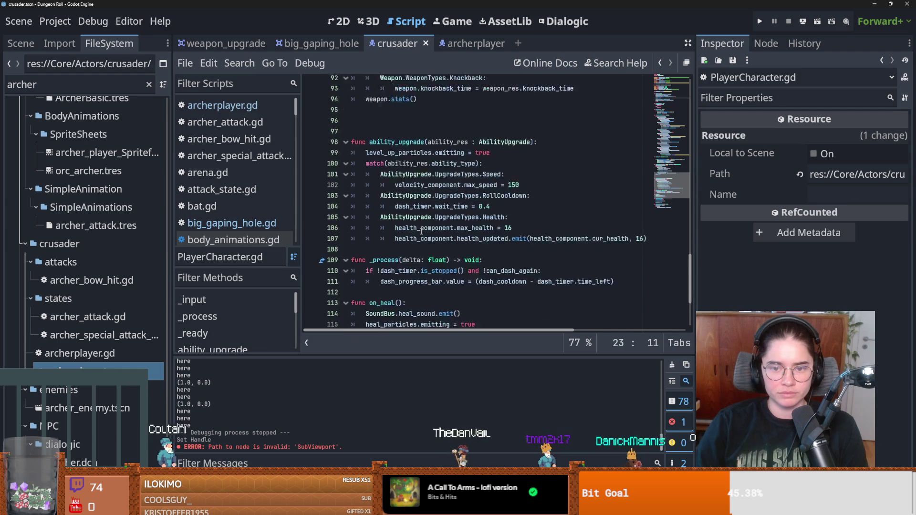
click(371, 134)
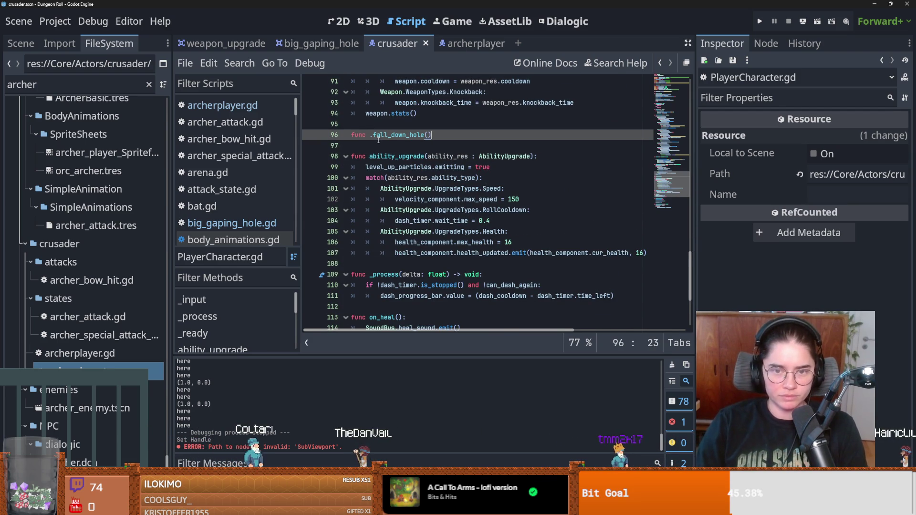
click(374, 136)
click(437, 138)
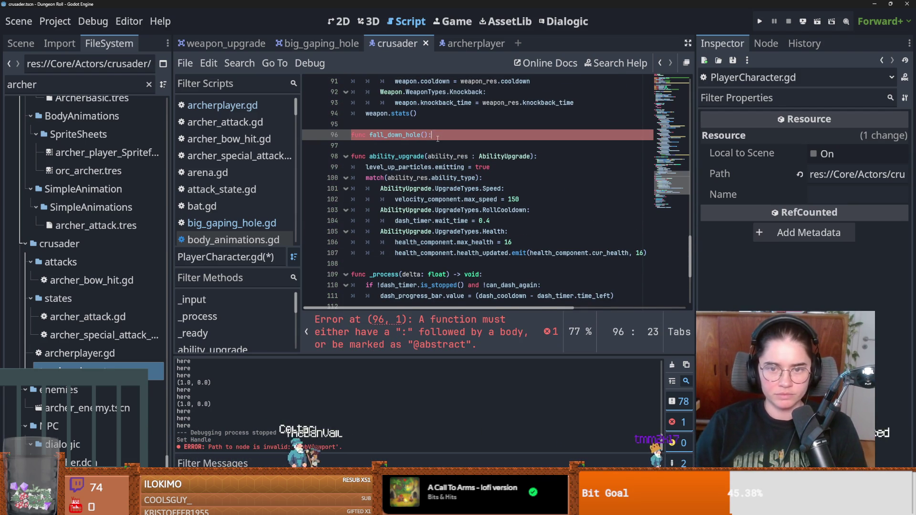
key(Return)
key(ctrl+s)
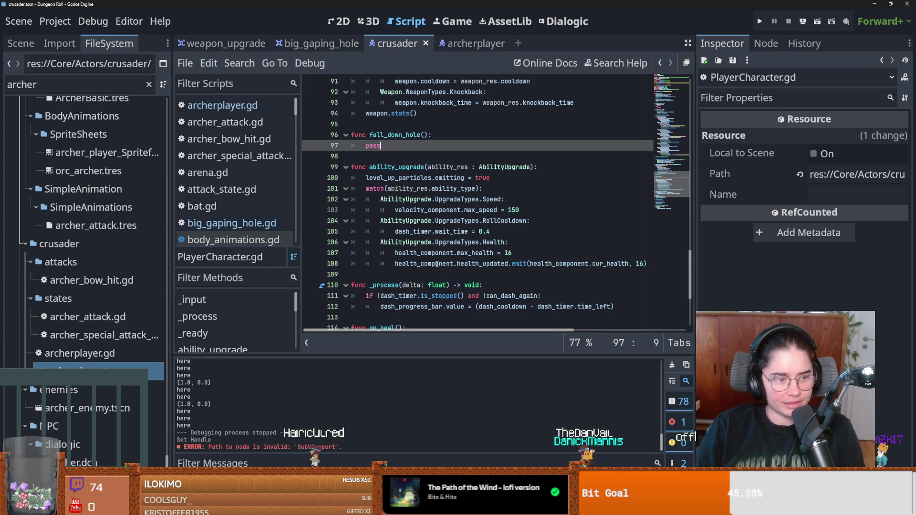
Save again, select the placeholder pass, and open a new line among the top declarations
scroll(401, 238, up, 3)
key(ctrl+s)
double_click(371, 242)
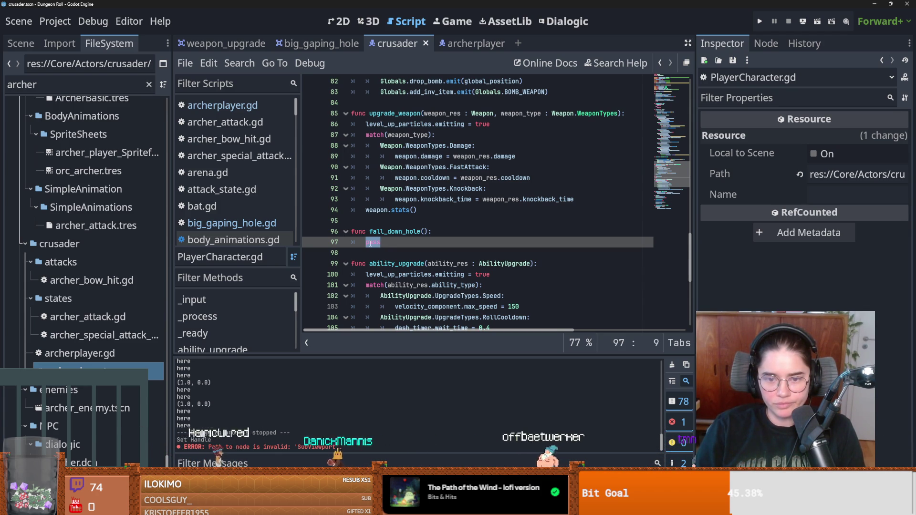
mouse_move(689, 253)
mouse_down()
mouse_move(694, 101)
mouse_move(697, 145)
mouse_up()
scroll(343, 245, down, 15)
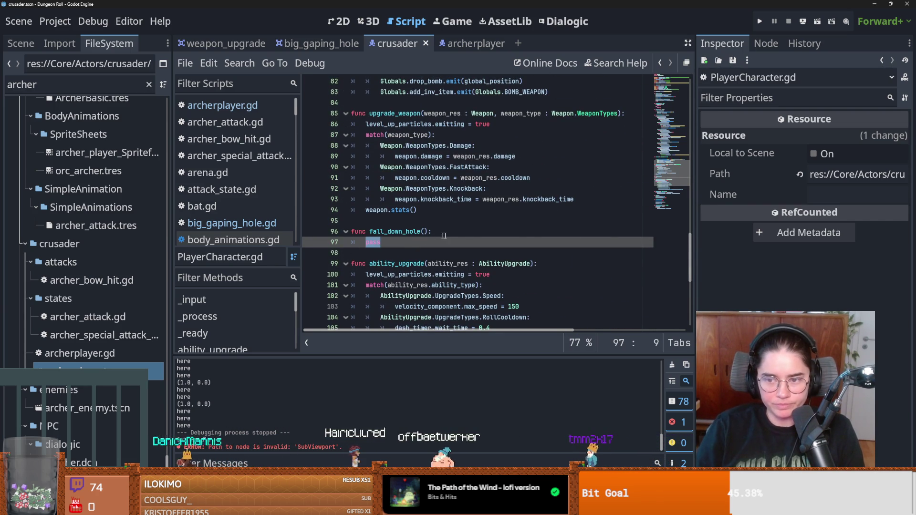
scroll(430, 215, up, 20)
scroll(381, 212, down, 1)
click(371, 210)
key(Return)
key(Return)
Replace pass in fall_down_hole() with fall_down.emit() and save the script
click(367, 222)
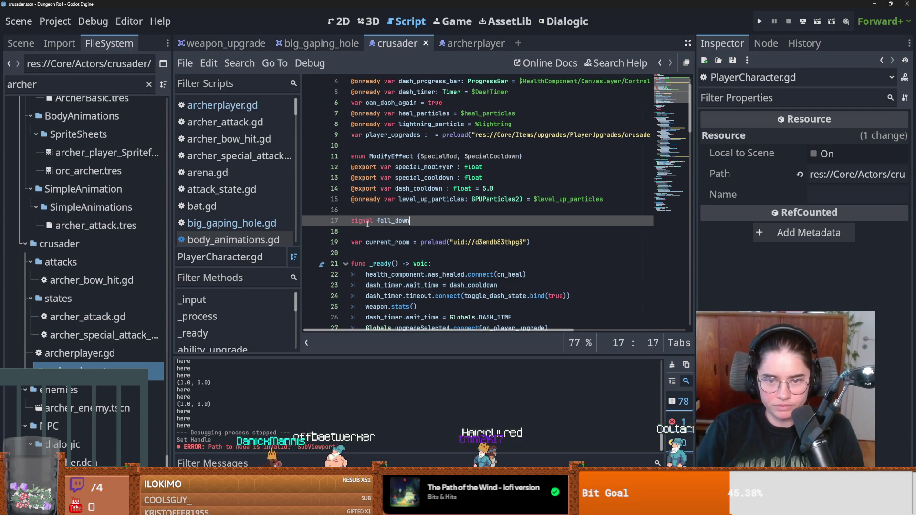
scroll(387, 222, down, 16)
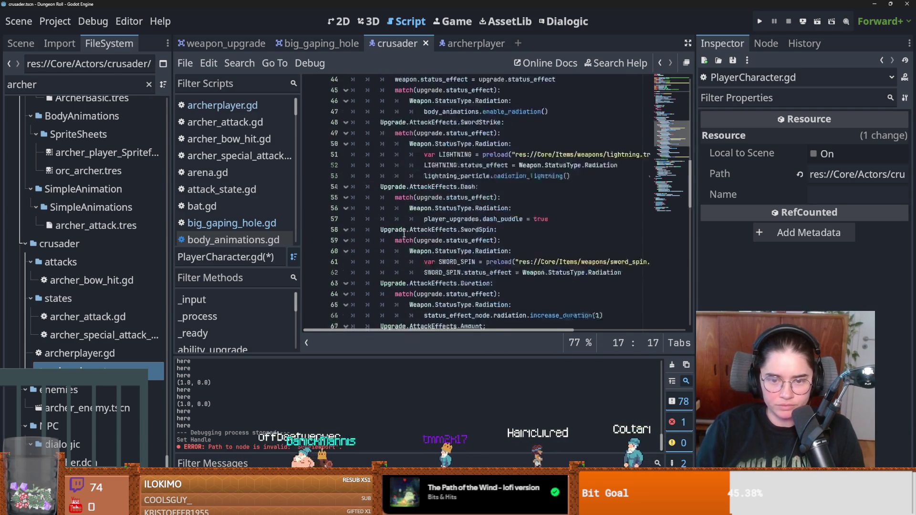
scroll(405, 233, down, 5)
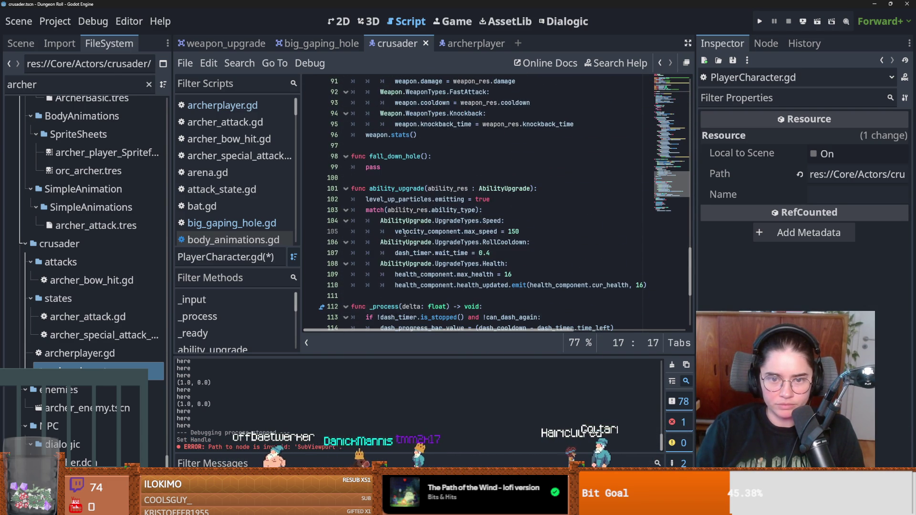
double_click(373, 167)
text(emit)
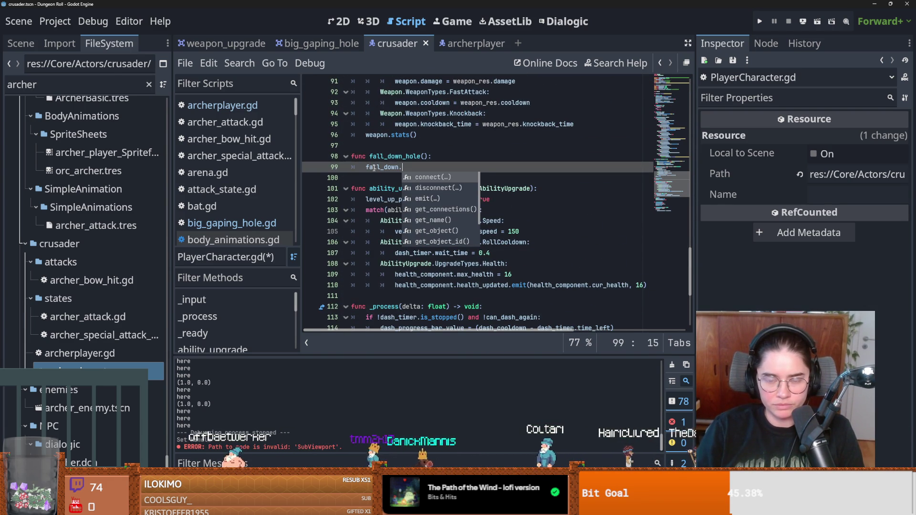
key(Return)
double_click(374, 167)
key(ctrl+s)
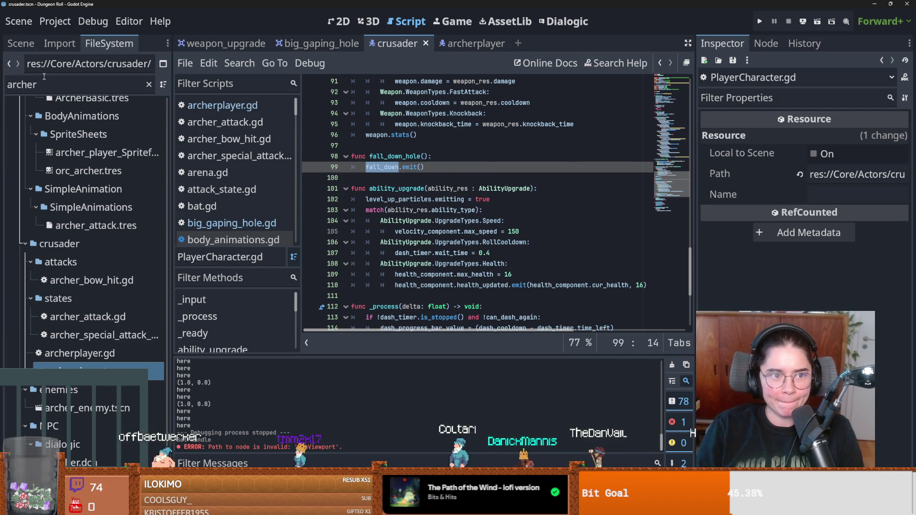
Filter the FileSystem for 'tilemap' and open TilemapArena.tscn
double_click(82, 84)
text(tilemap)
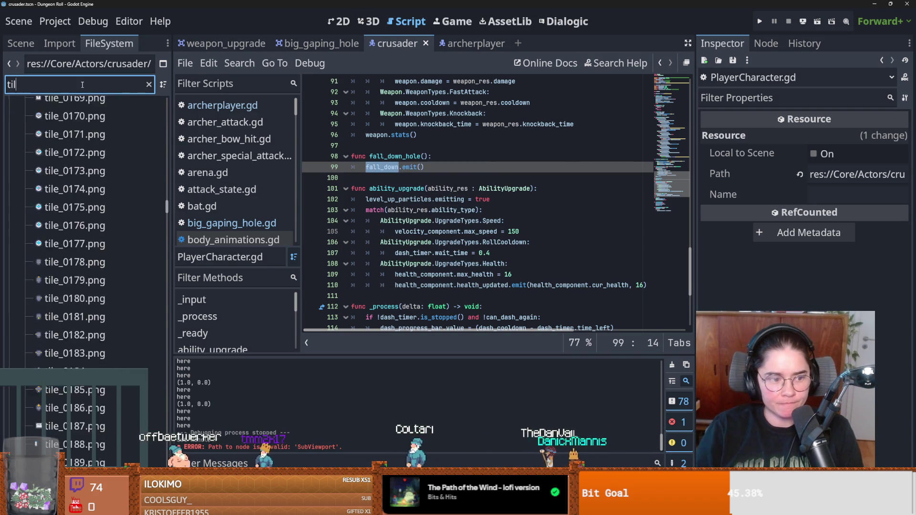
double_click(71, 344)
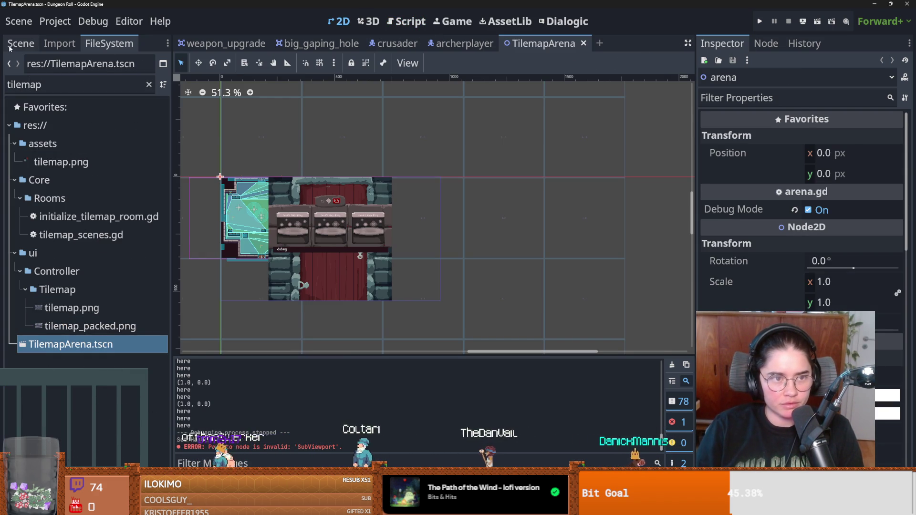
Open arena.gd from TilemapArena and add a player.fall_down.connect line after add_child(player)
click(19, 44)
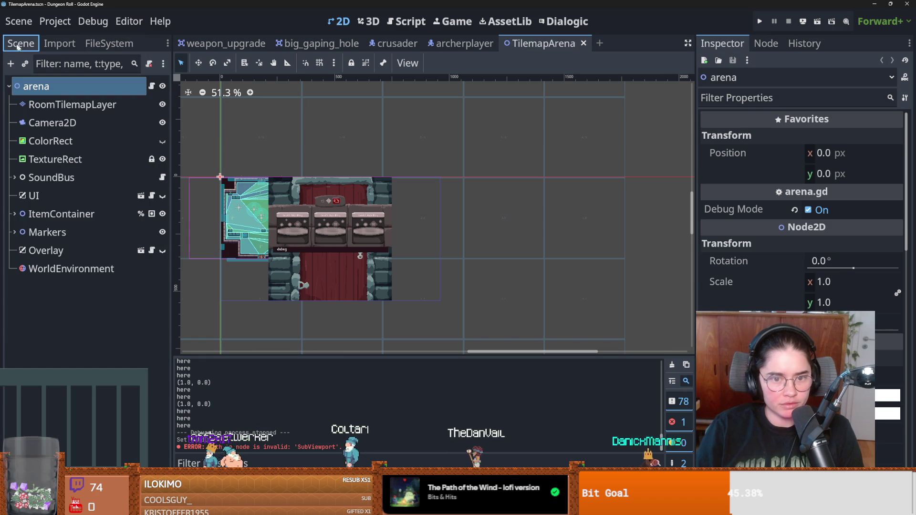
click(151, 86)
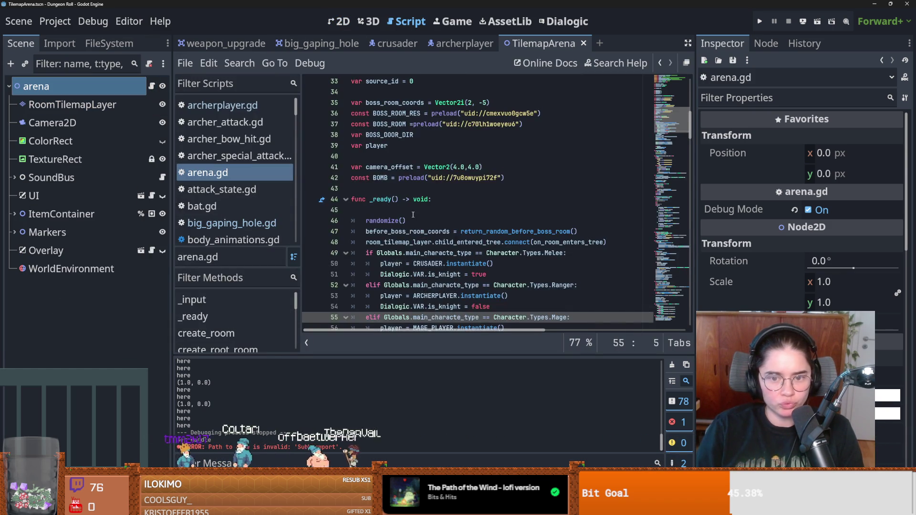
scroll(487, 169, down, 5)
click(462, 189)
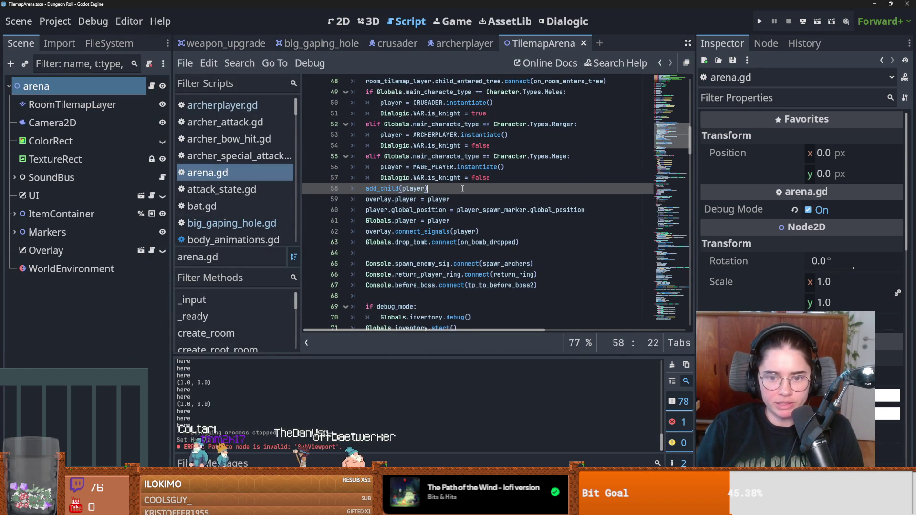
key(Return)
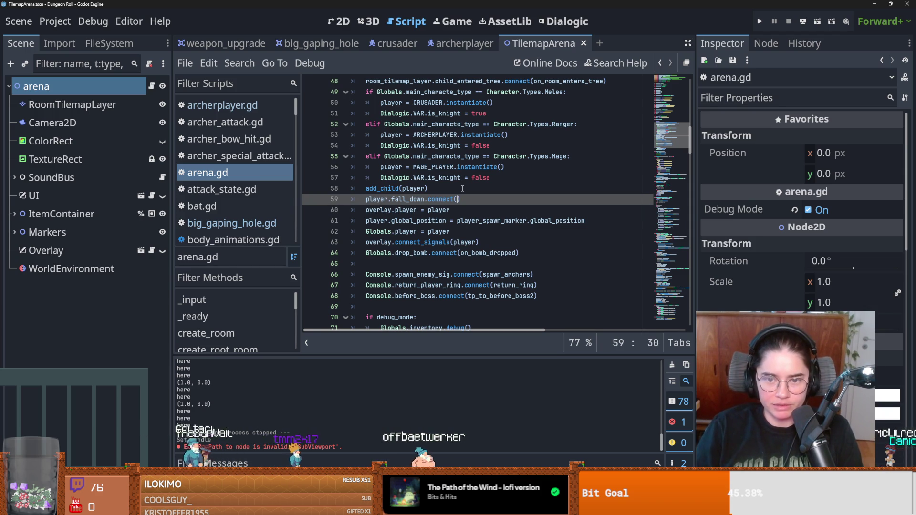
text(on_player_fall_down_hole)
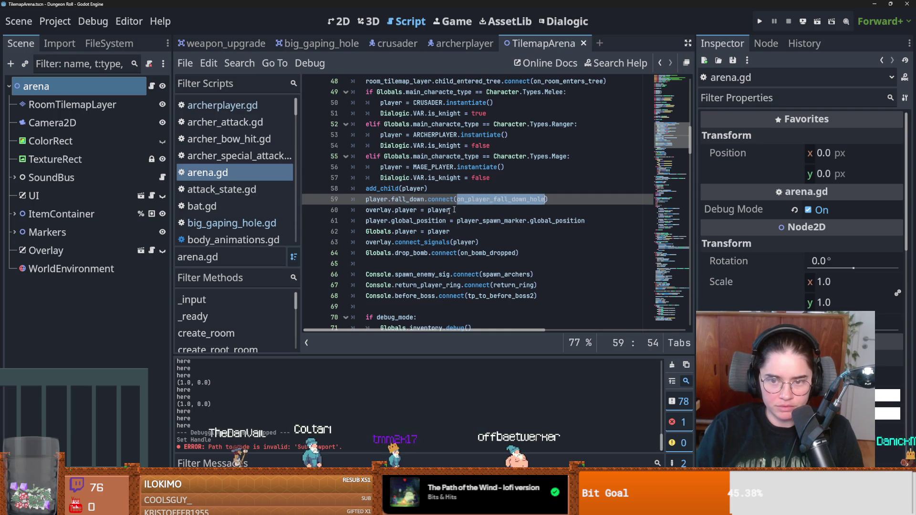
Write an on_player_fall_down_hole() handler containing pass and save arena.gd
scroll(377, 140, down, 6)
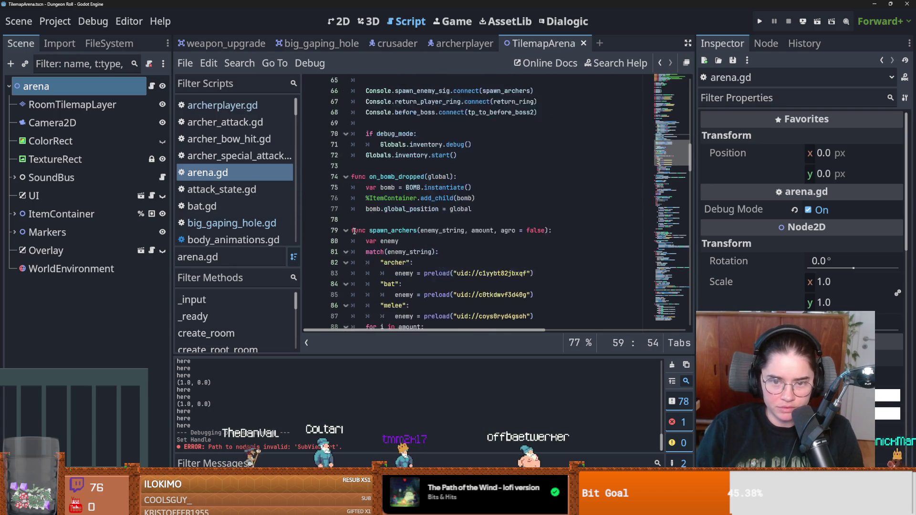
click(369, 147)
key(BackSpace)
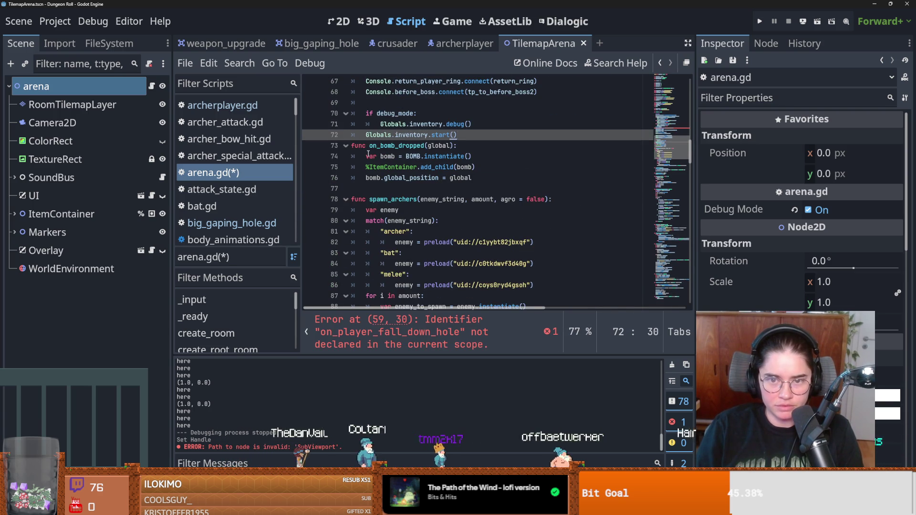
key(Return)
key(Return)
key(Return)
key(Up)
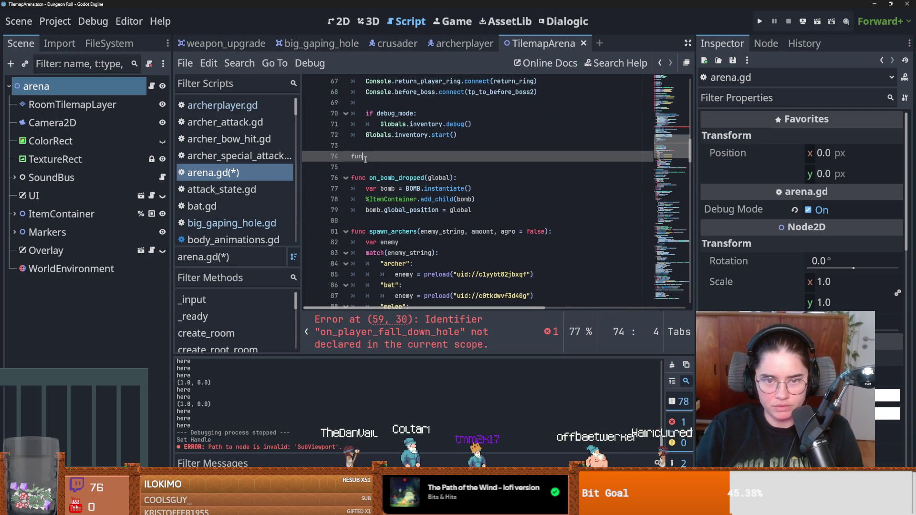
text(c on_player_fall_down_hole())
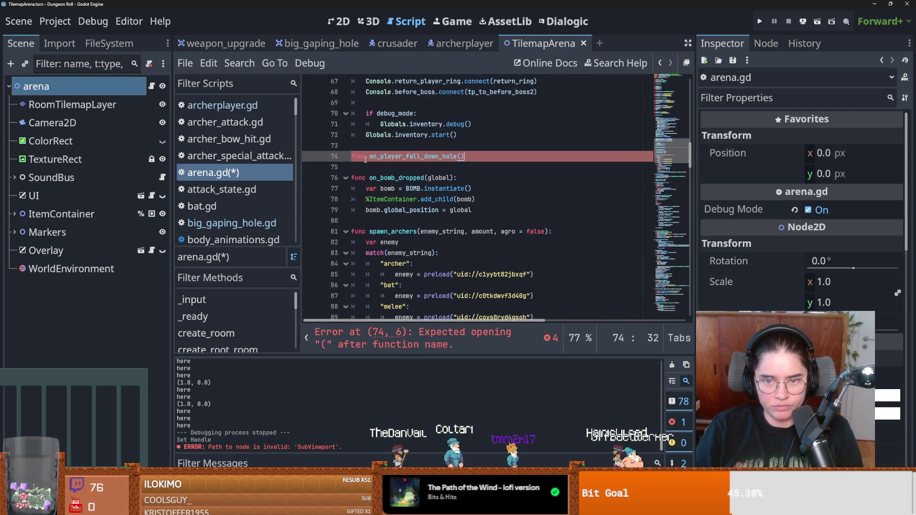
text(:)
key(Return)
text(pass)
key(ctrl+s)
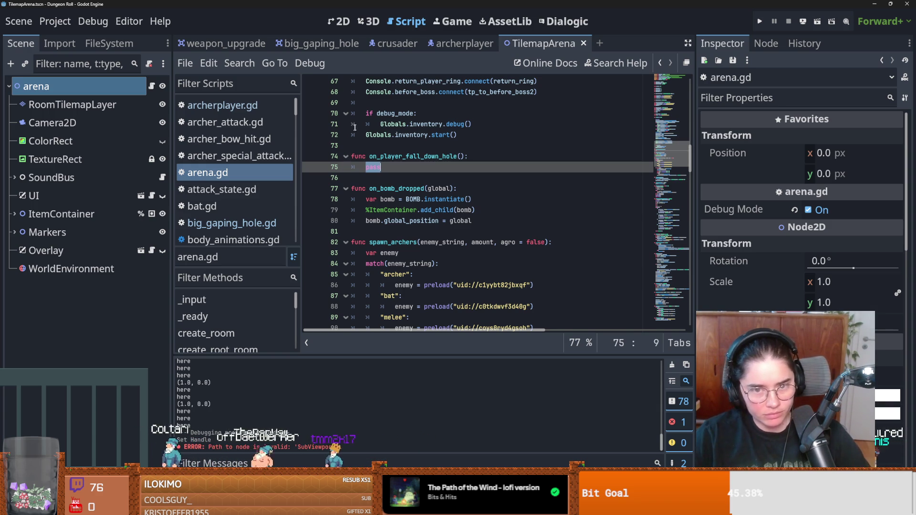
click(415, 181)
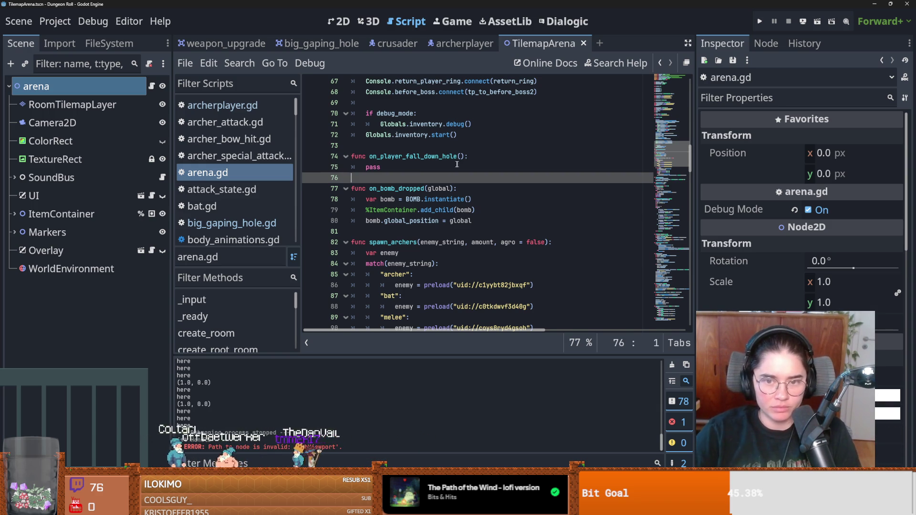
scroll(436, 152, up, 4)
key(ctrl+s)
scroll(436, 151, down, 3)
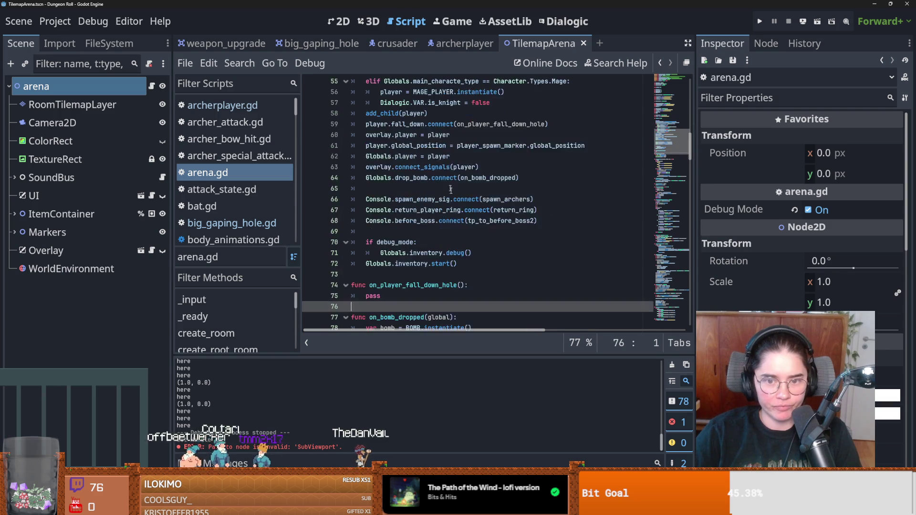
double_click(369, 200)
key(ctrl+s)
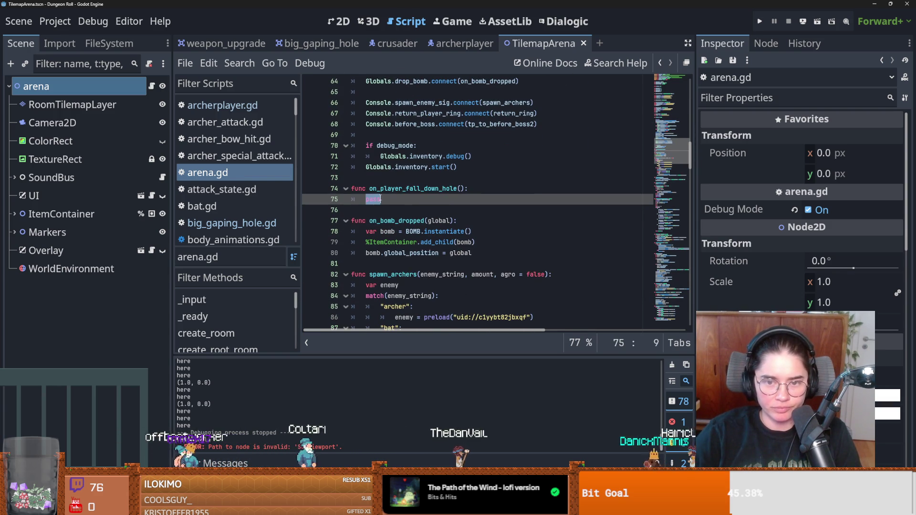
key(Up)
key(Down)
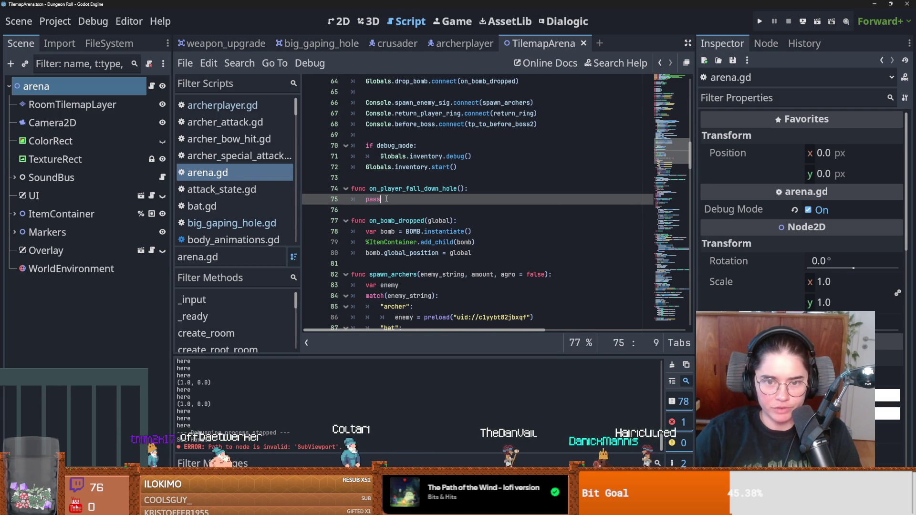
double_click(387, 199)
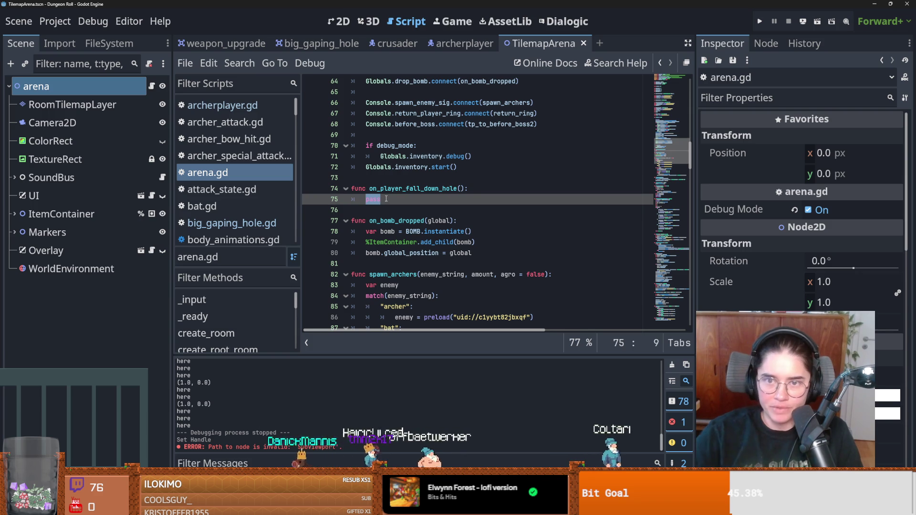
Add a Marker2D child node to the BigGapingHole root in the 2D view
click(296, 44)
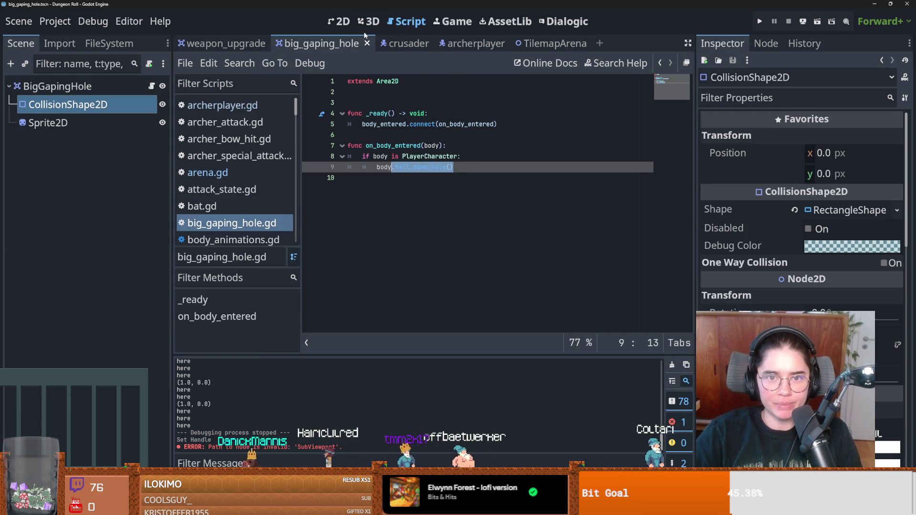
click(342, 21)
scroll(394, 154, down, 1)
right_click(95, 89)
click(128, 123)
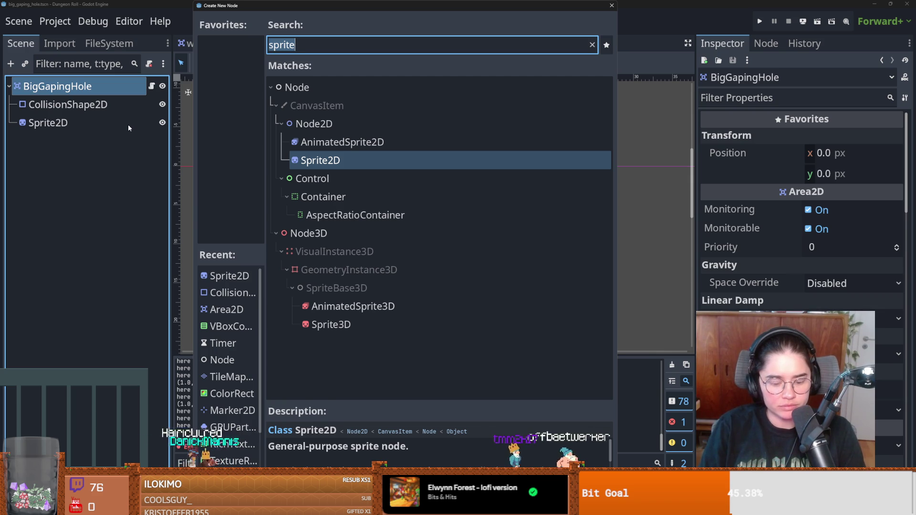
text(marker)
key(Return)
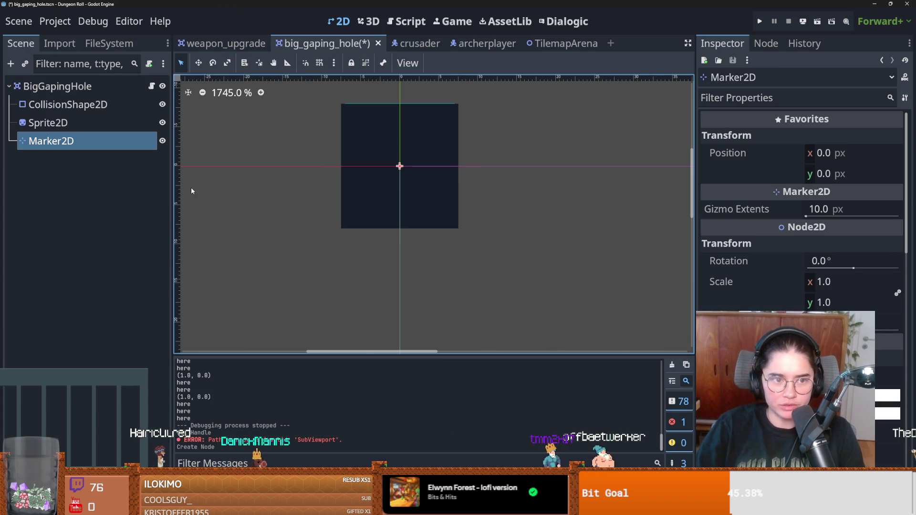
Move the marker to x -18, rename it spawn, and save the scene
scroll(287, 192, down, 1)
scroll(363, 164, down, 1)
drag(477, 185, 389, 187)
double_click(68, 141)
text(spawn)
key(Return)
key(ctrl+s)
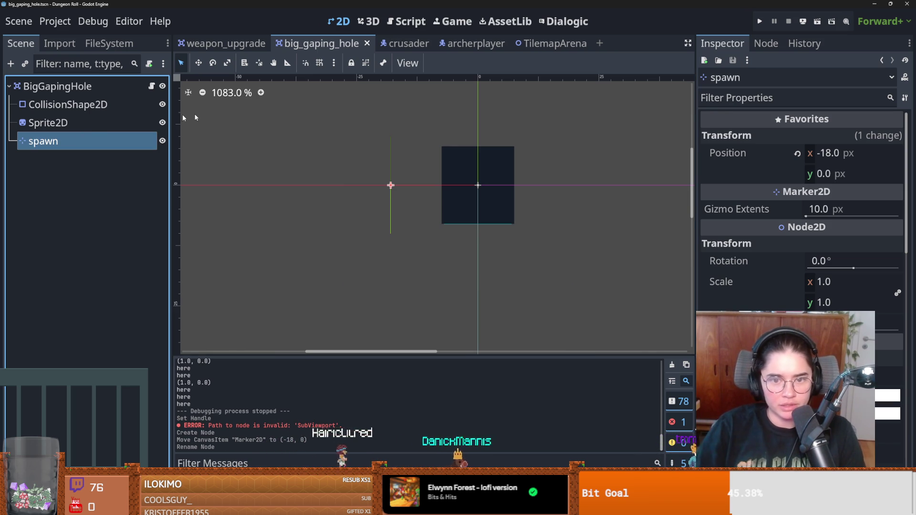
Filter the project FileSystem for 'monbald' to find the monster room files
click(110, 43)
double_click(66, 84)
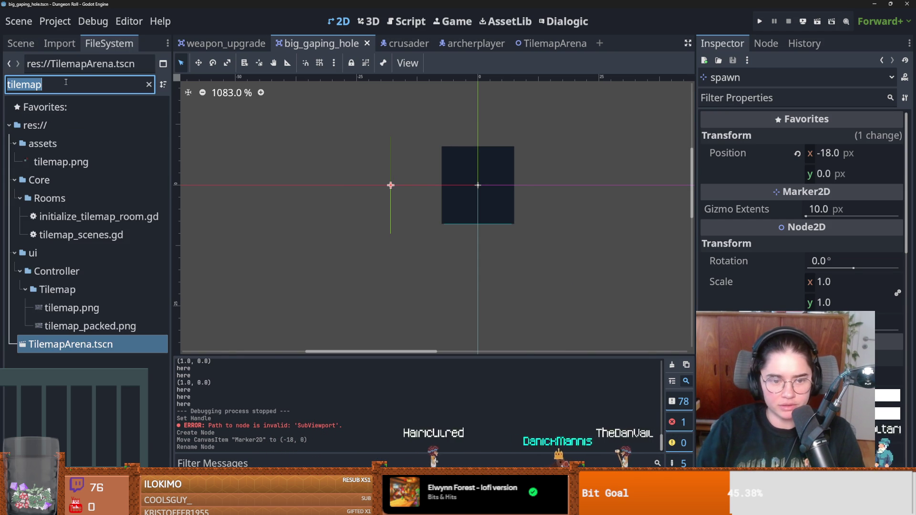
text(monster)
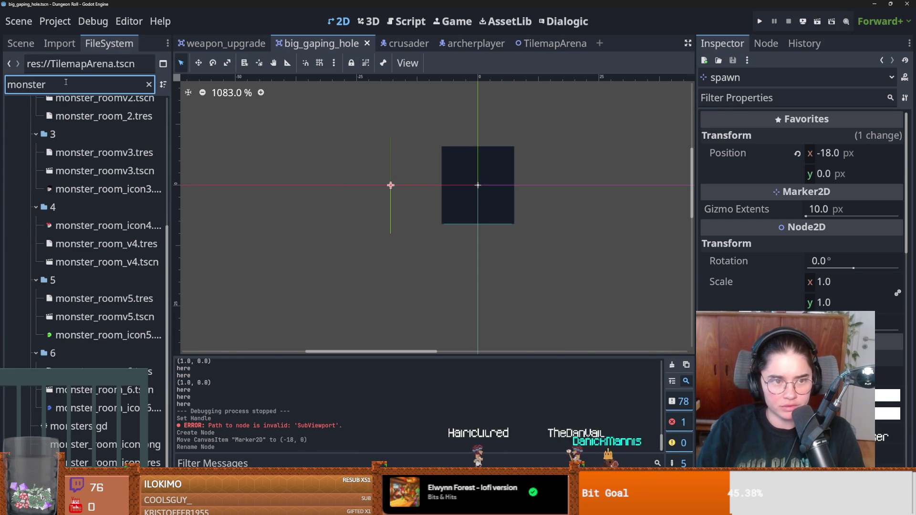
text(baldwin)
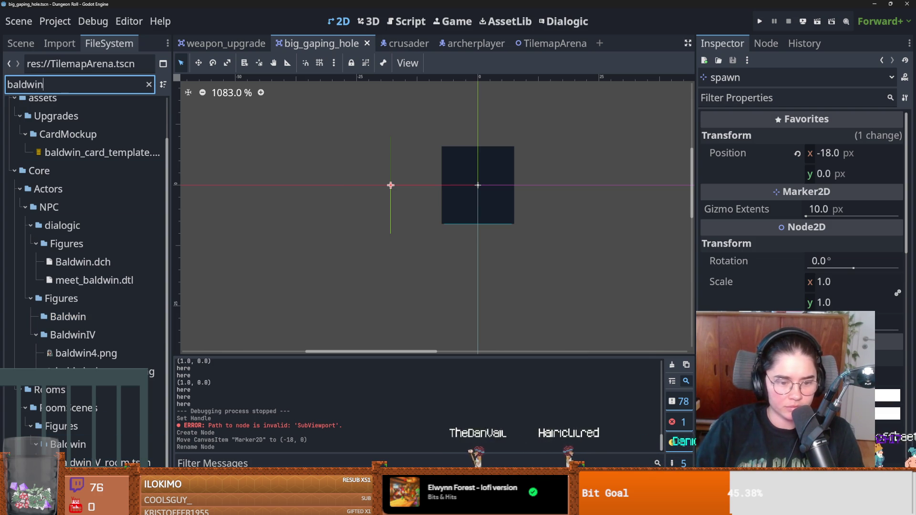
Open and save BaldwinIV_room, select the Ineractable collection, then open room.tscn's TileSet sources
double_click(100, 462)
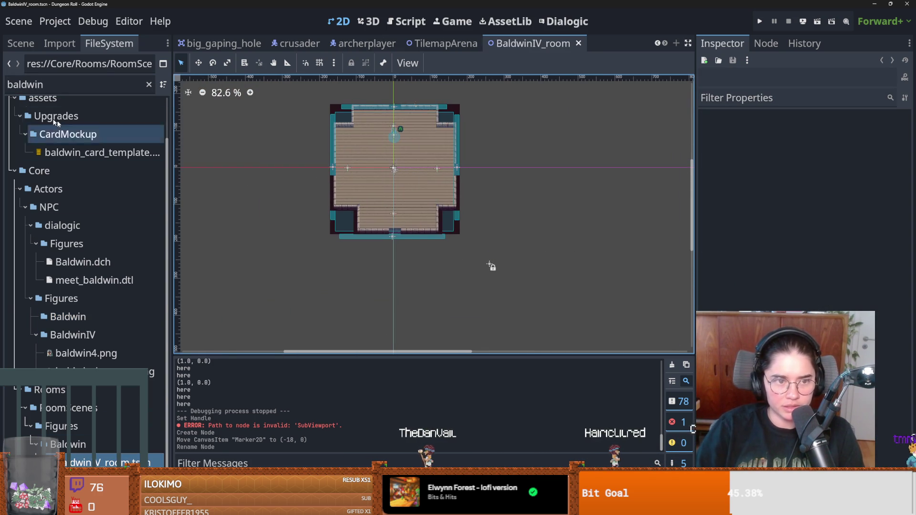
key(ctrl+s)
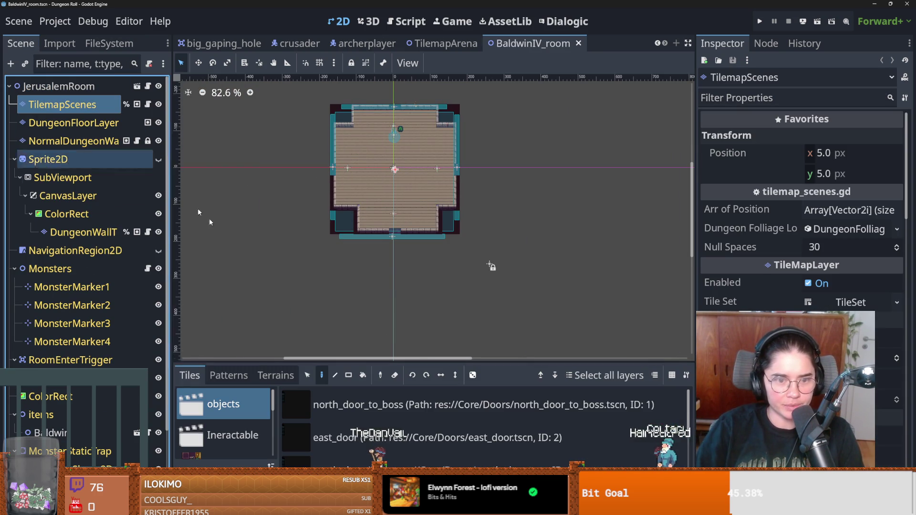
click(396, 507)
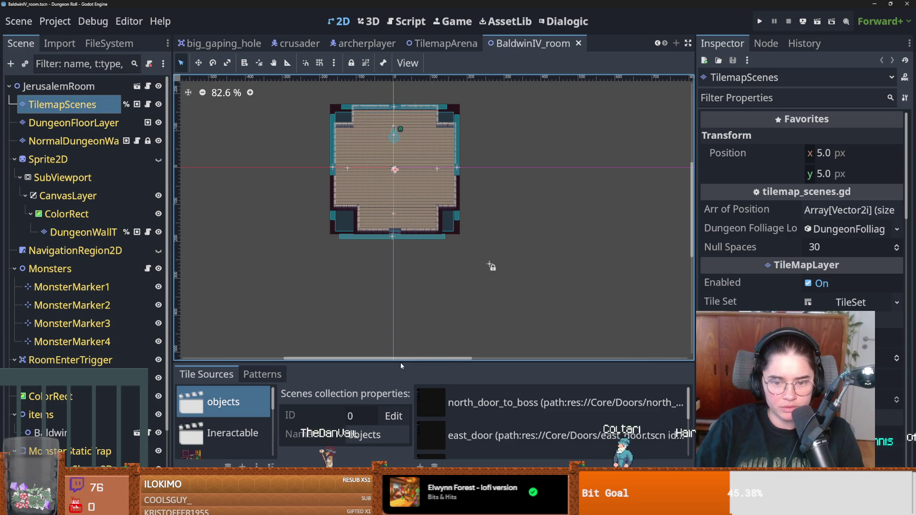
drag(400, 363, 344, 242)
click(243, 326)
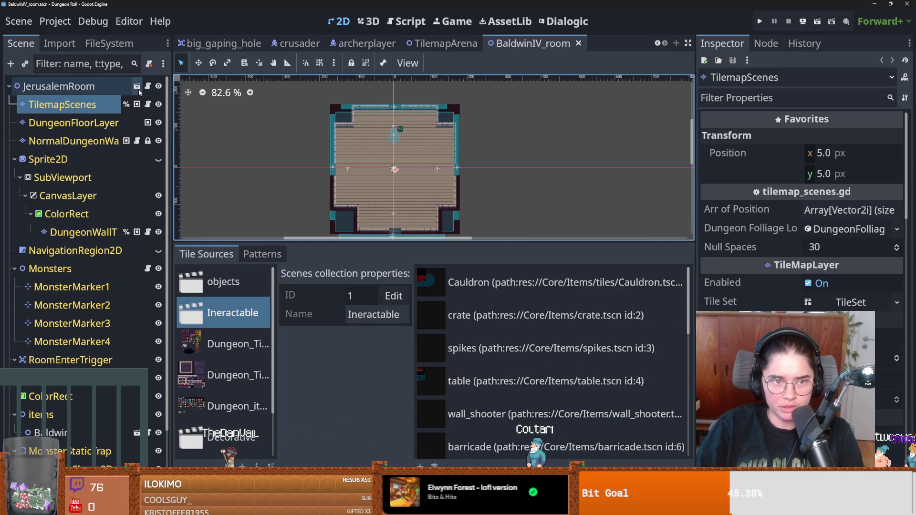
click(137, 86)
click(436, 464)
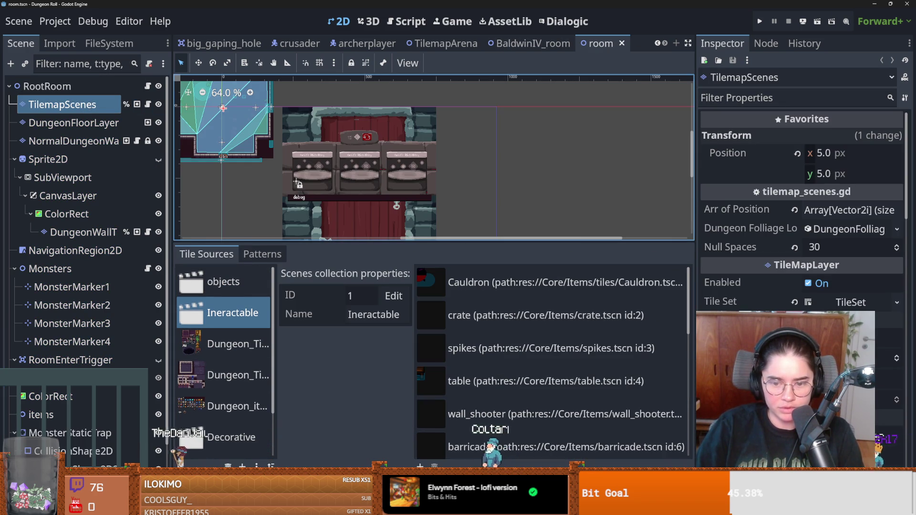
Add res://Core/Tiles/Traps/big_gaping_hole.tscn to the Ineractable collection as tile ID 18 and select it
click(420, 466)
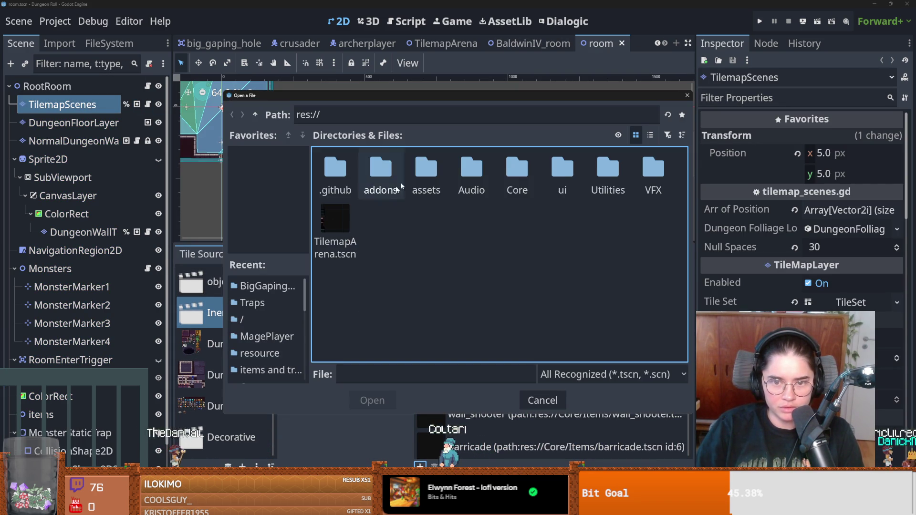
click(687, 95)
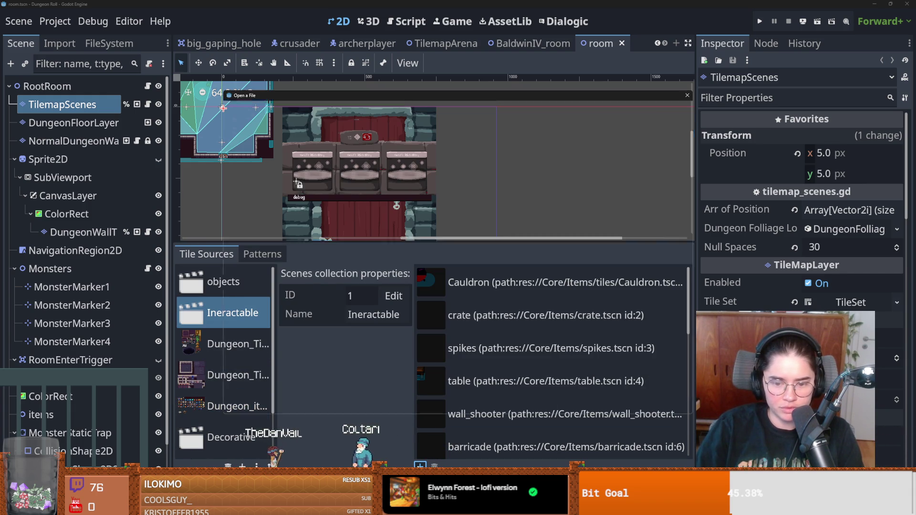
click(419, 465)
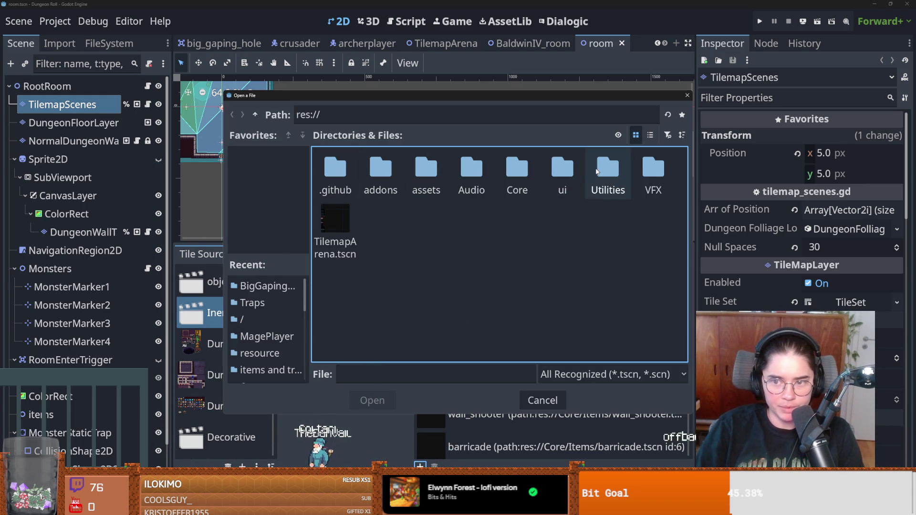
double_click(517, 172)
double_click(643, 175)
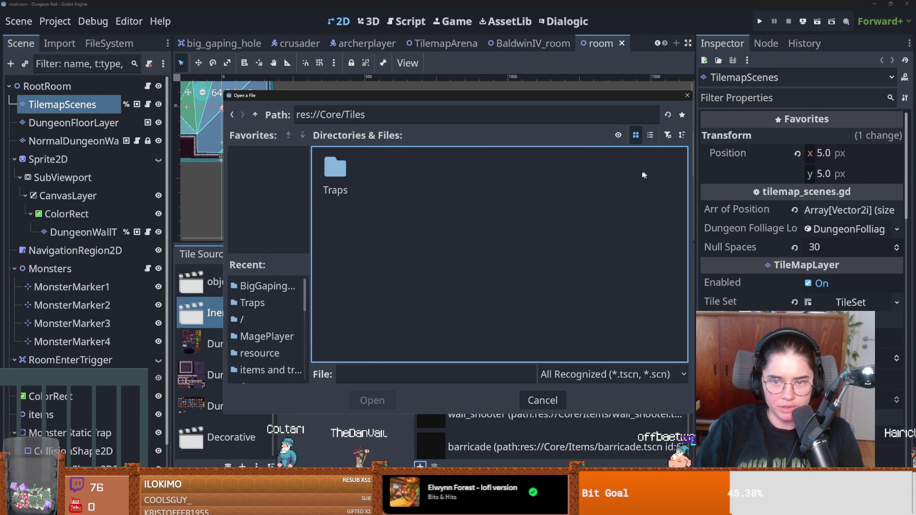
double_click(346, 174)
click(372, 174)
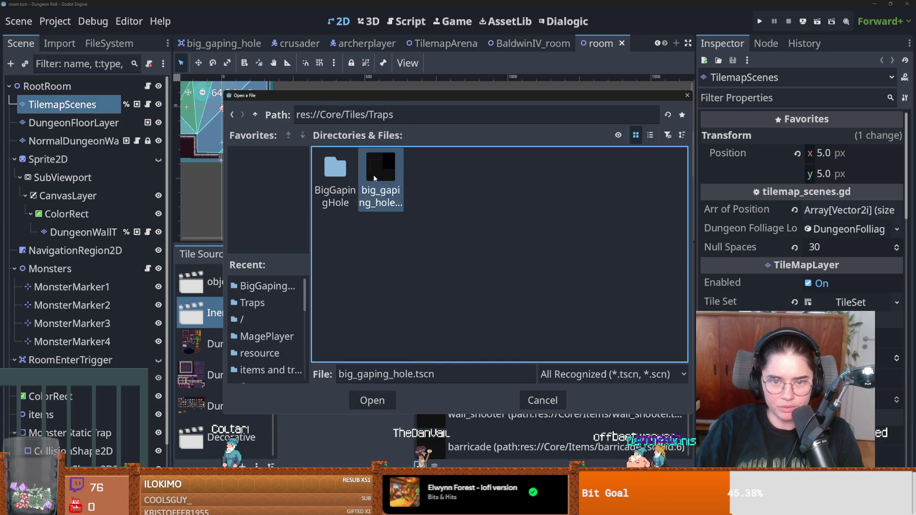
double_click(361, 179)
scroll(475, 403, down, 5)
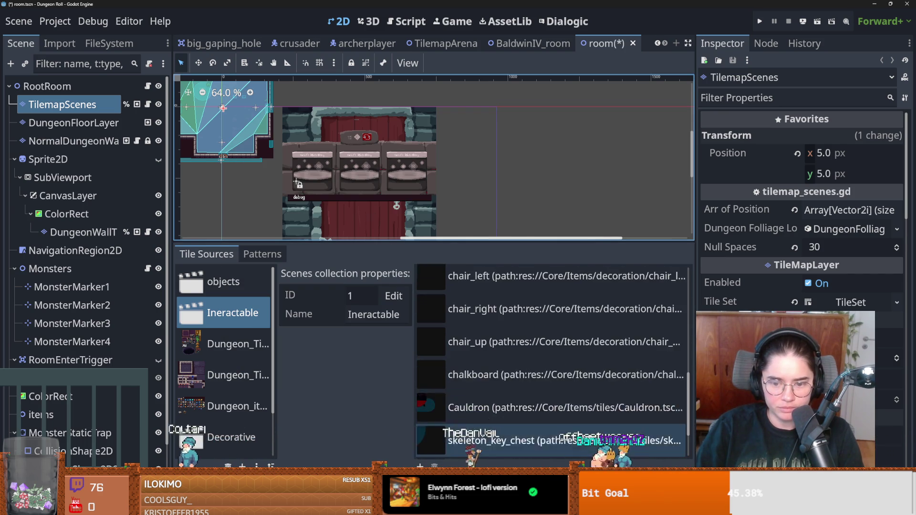
click(525, 442)
Pick big_gaping_hole in the TileMap Tiles tab and paint it onto the room floor
scroll(260, 191, up, 2)
drag(260, 191, 446, 286)
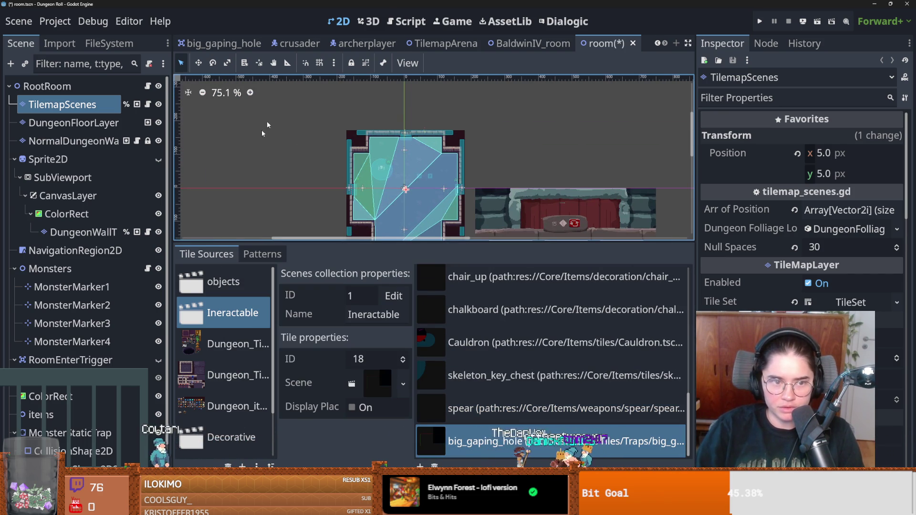
scroll(393, 181, up, 4)
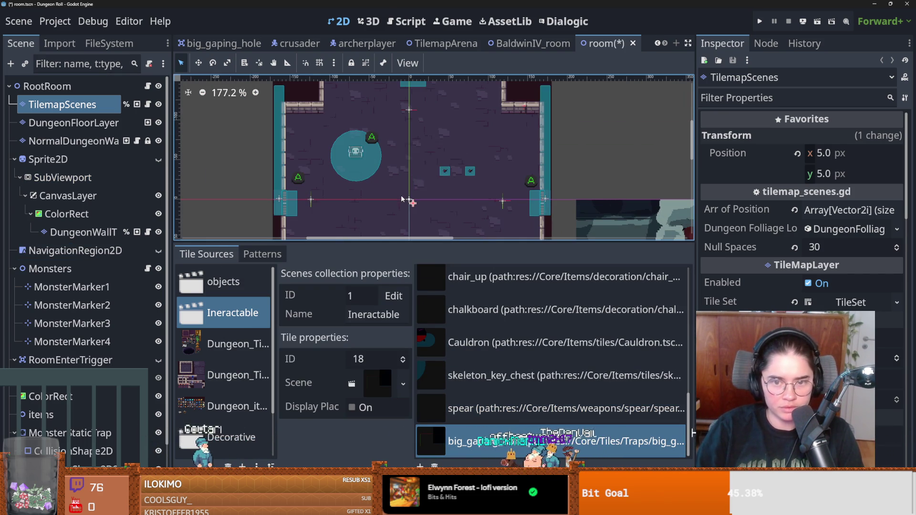
click(473, 470)
scroll(475, 424, down, 5)
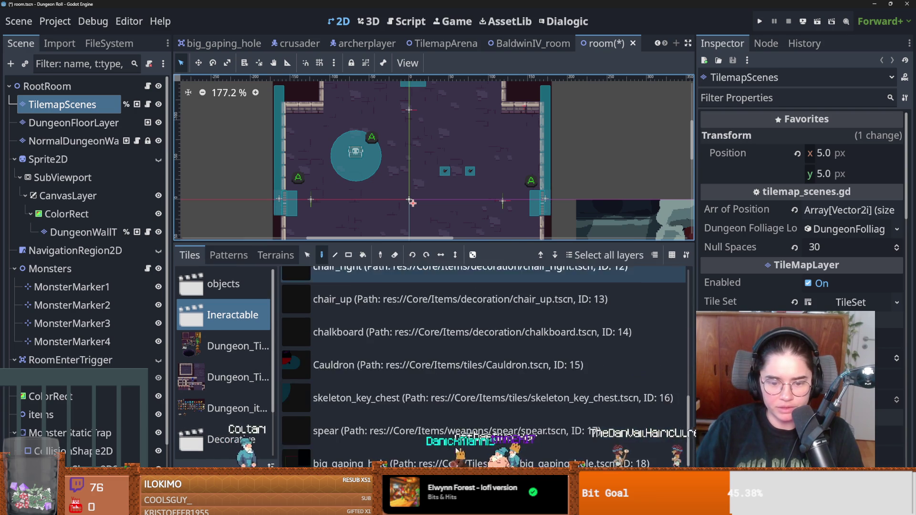
click(474, 453)
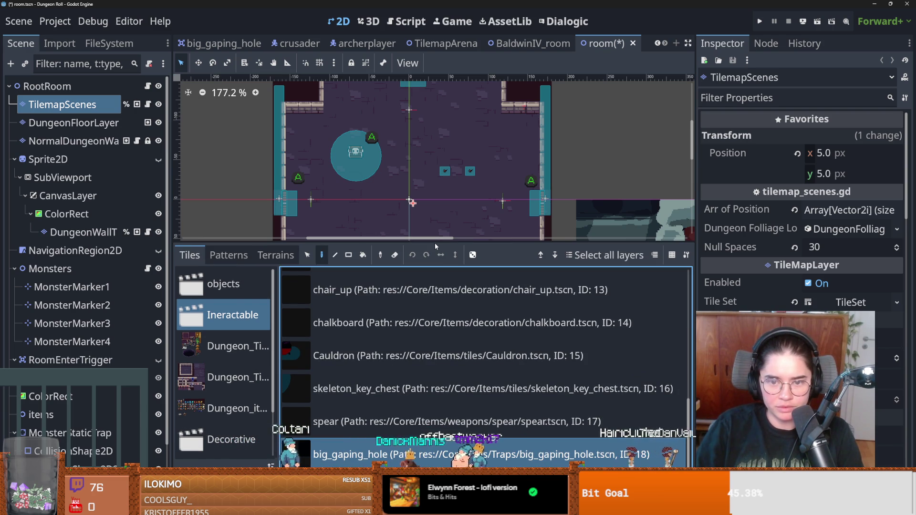
drag(435, 242, 435, 304)
scroll(377, 233, up, 2)
scroll(362, 232, up, 2)
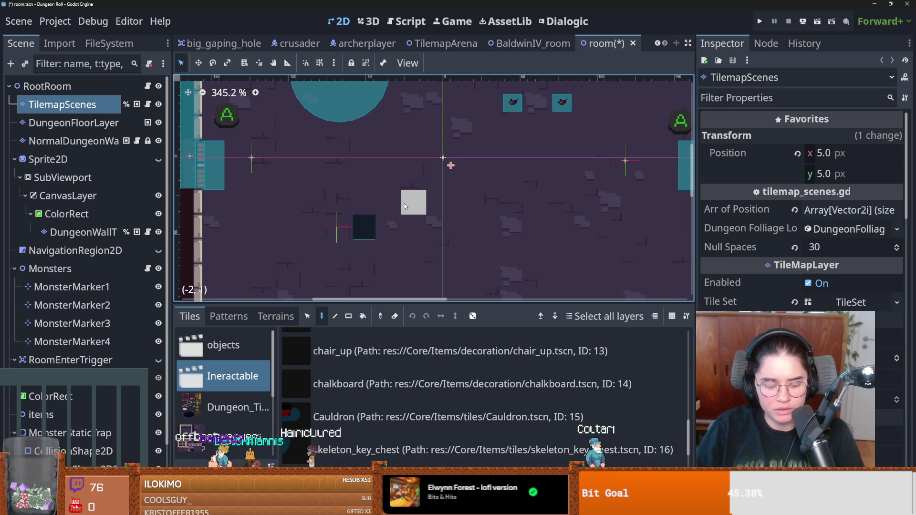
click(403, 219)
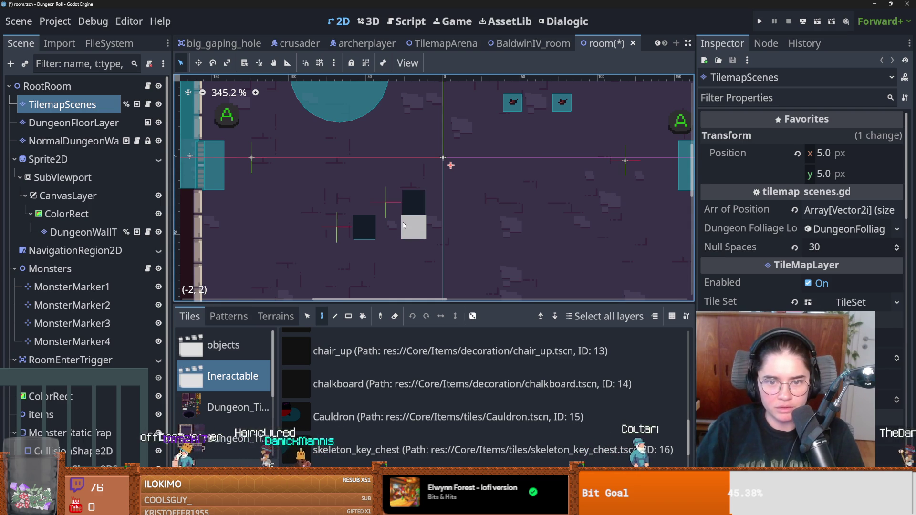
Undo the pit tile, save the room scene, and bring up the Obsidian notes window
key(ctrl+z)
key(ctrl+z)
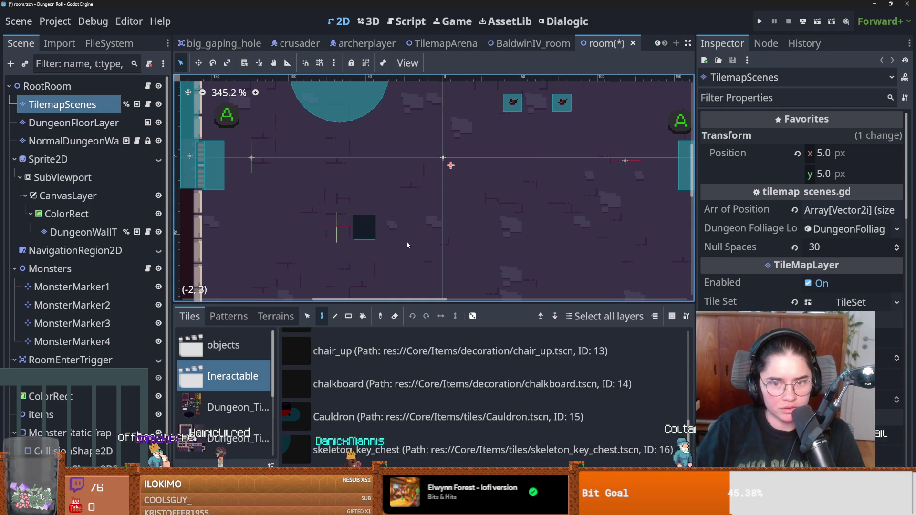
scroll(406, 241, down, 2)
scroll(398, 200, down, 3)
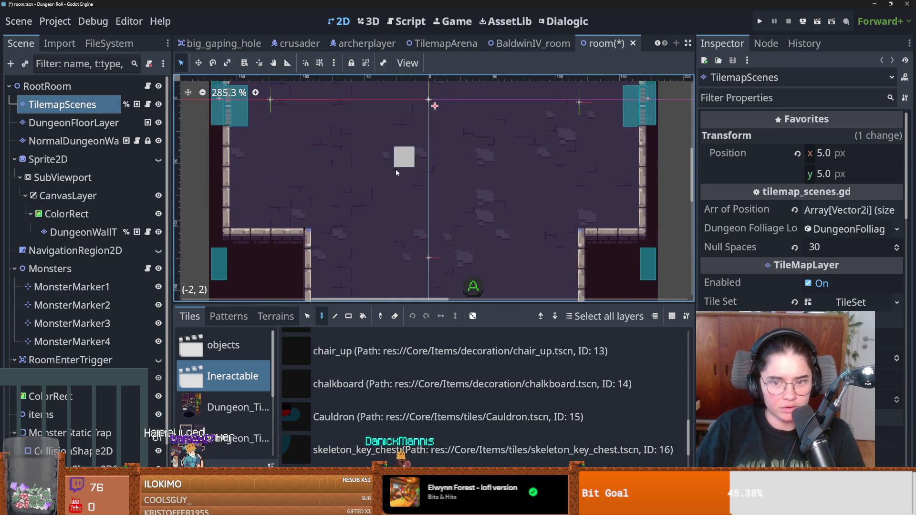
scroll(395, 222, up, 3)
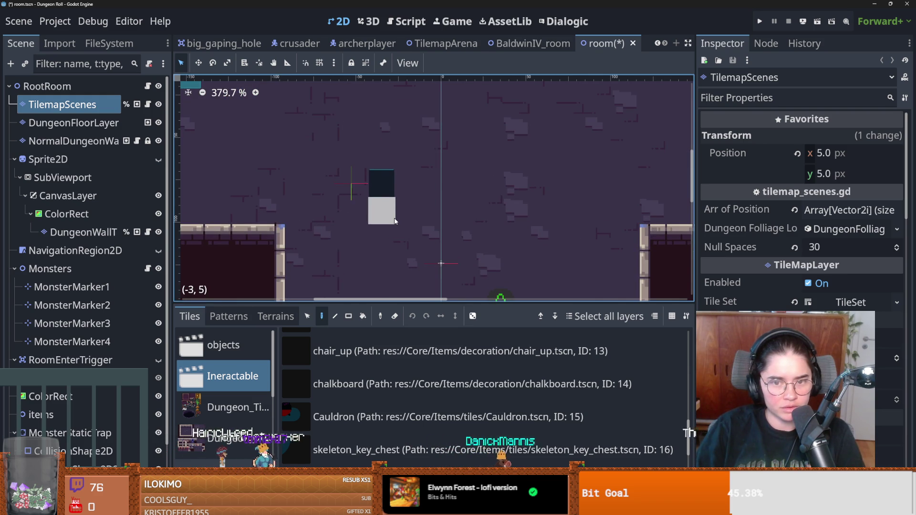
key(ctrl+s)
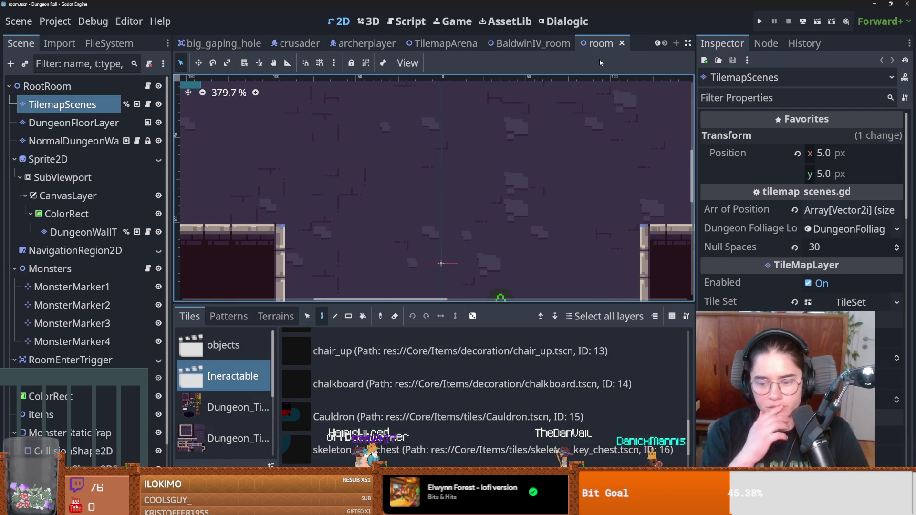
key(alt+Tab)
click(534, 141)
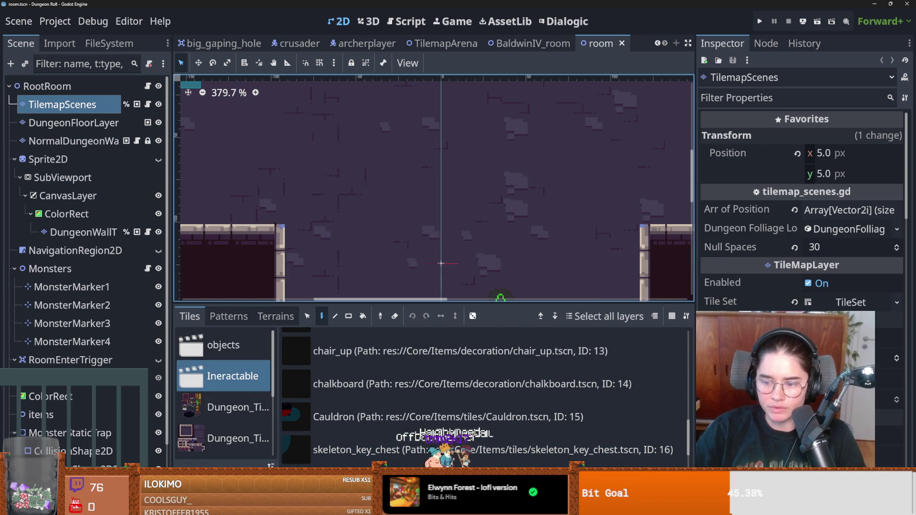
key(alt+Tab)
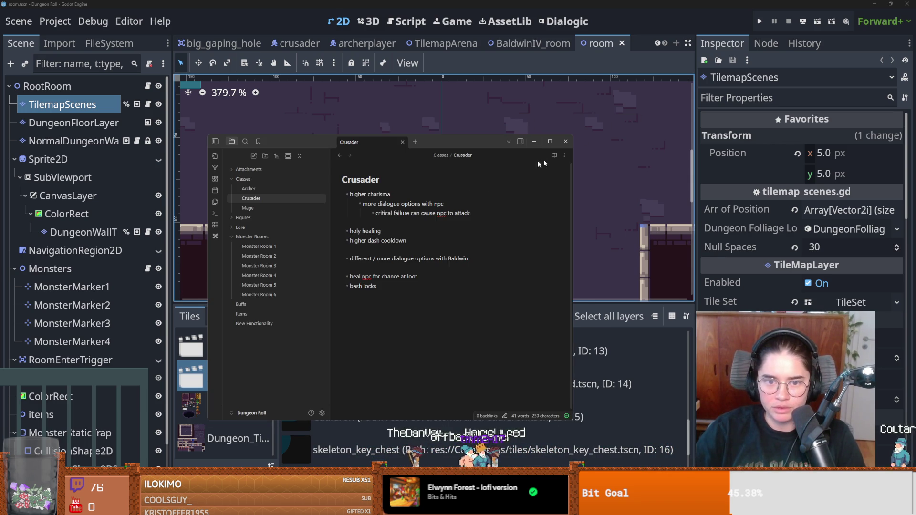
Maximize Obsidian, collapse Monster Rooms and Classes, and open the New Functionality note
key(super+Up)
click(58, 102)
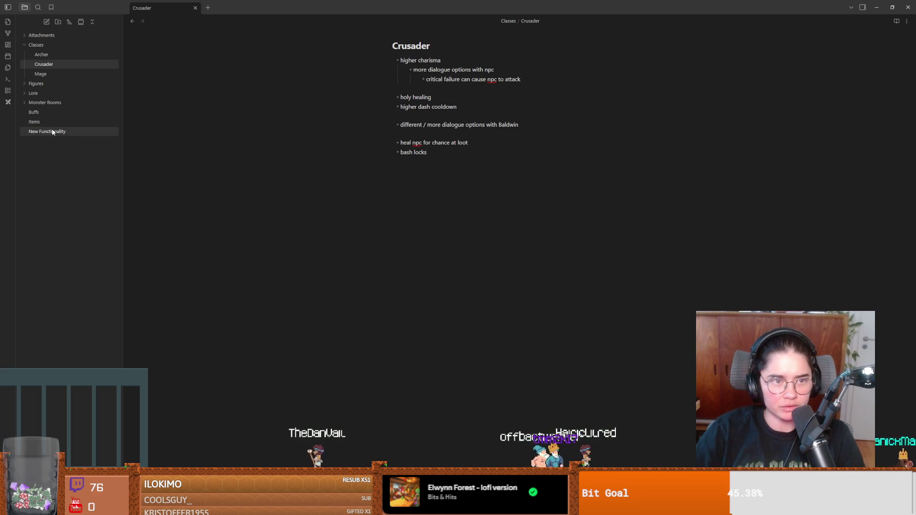
click(42, 47)
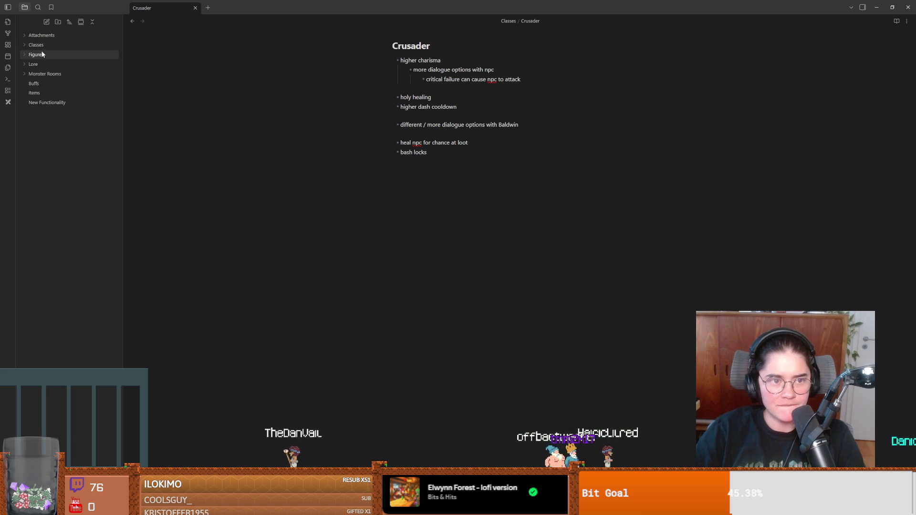
click(48, 102)
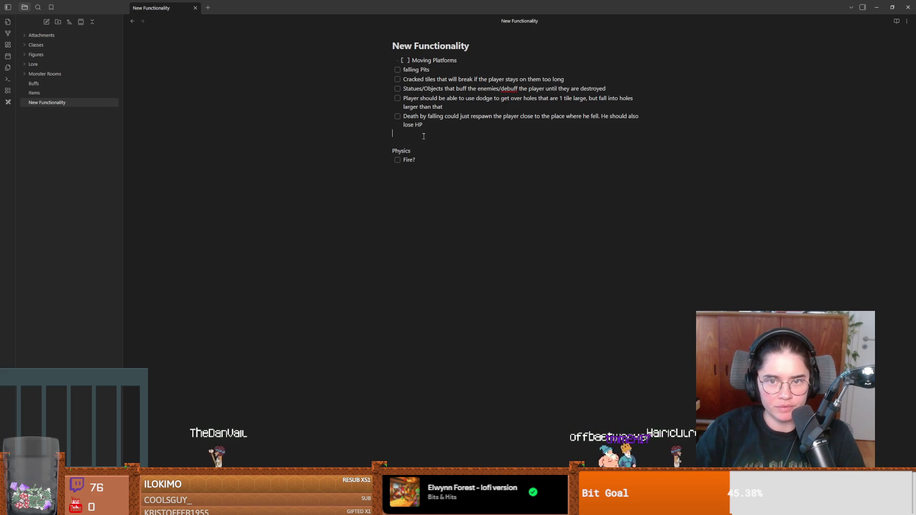
Nest sub-tasks under falling Pits: screen fades, less health, screen clears, 'cruslayer spawns to makrer'
click(431, 70)
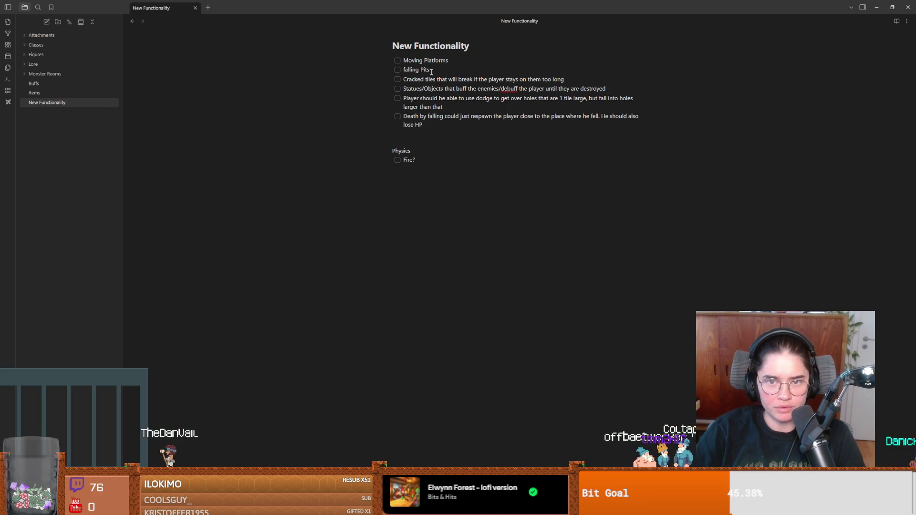
key(Return)
key(Tab)
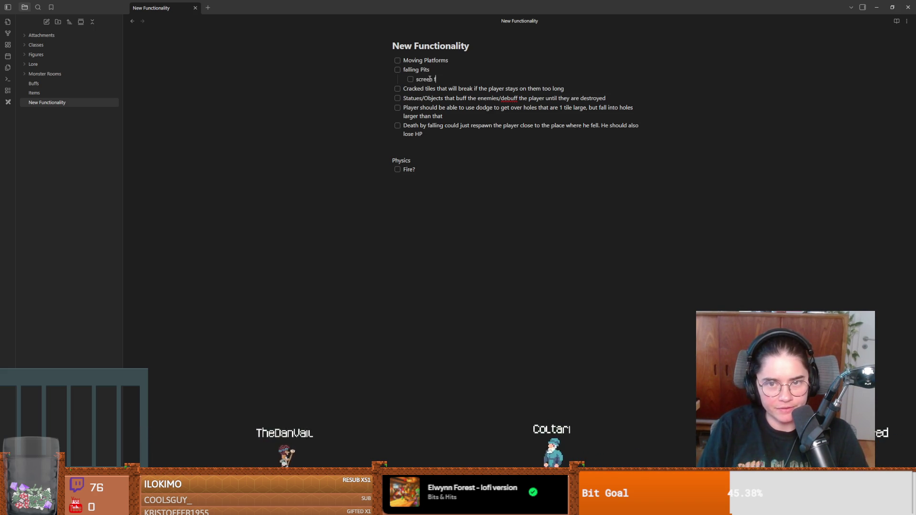
key(Return)
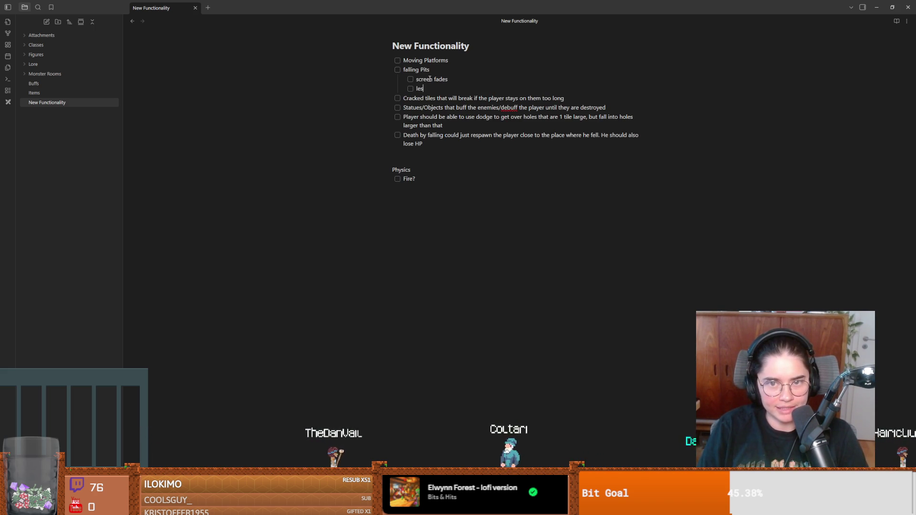
text(s healt)
key(Return)
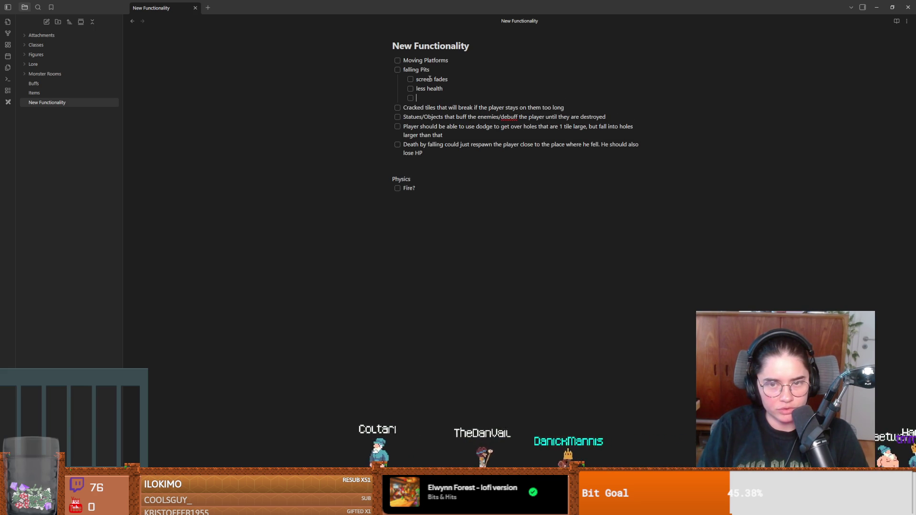
text(screen cle)
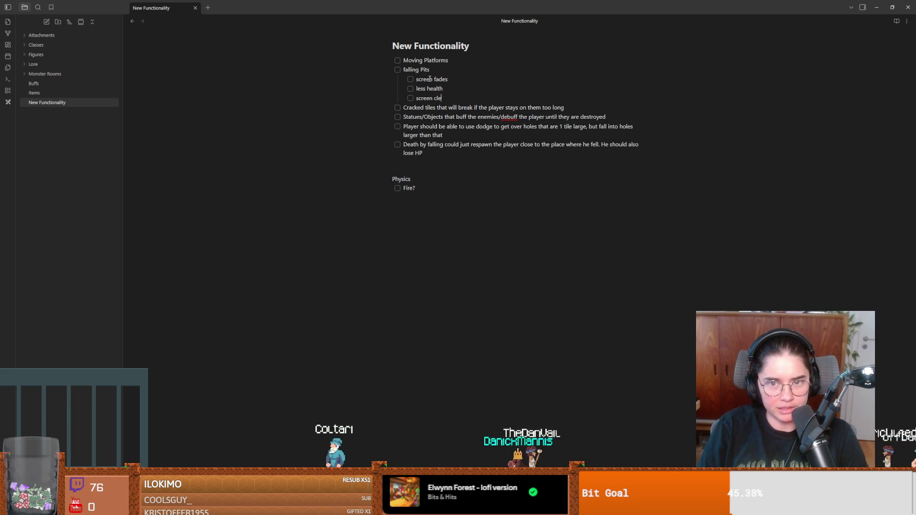
text(ars)
key(Return)
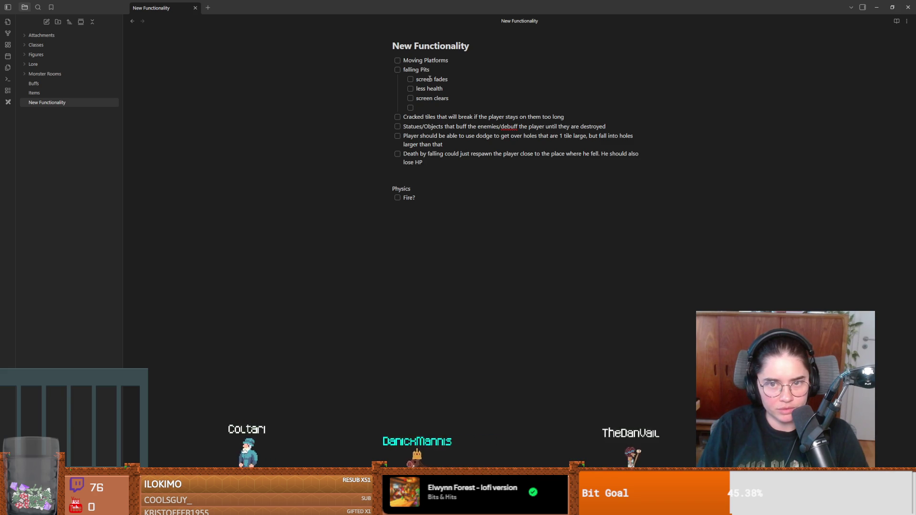
click(448, 89)
key(Return)
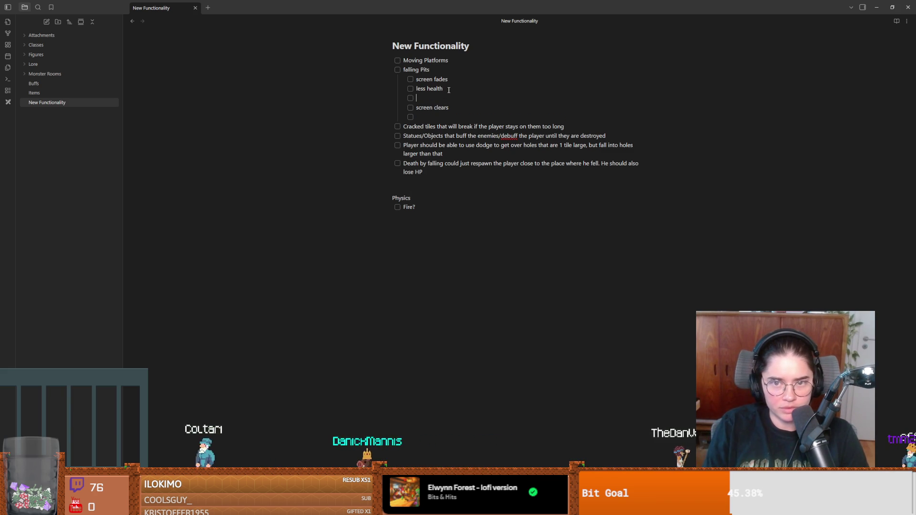
text(cr)
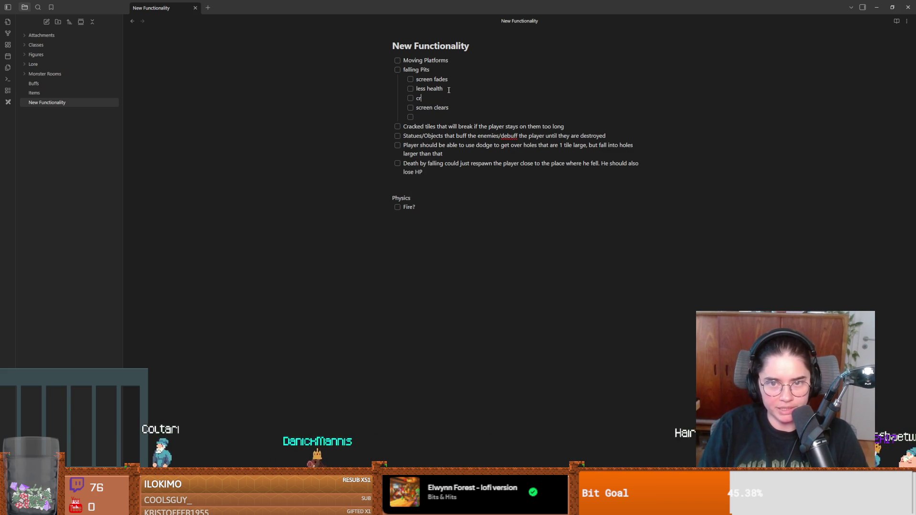
text(uslayer spawns)
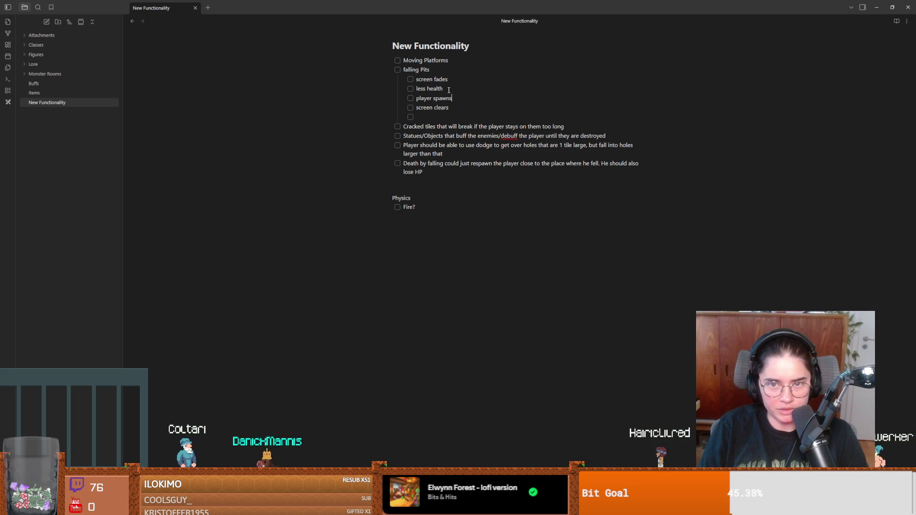
text( to makrer)
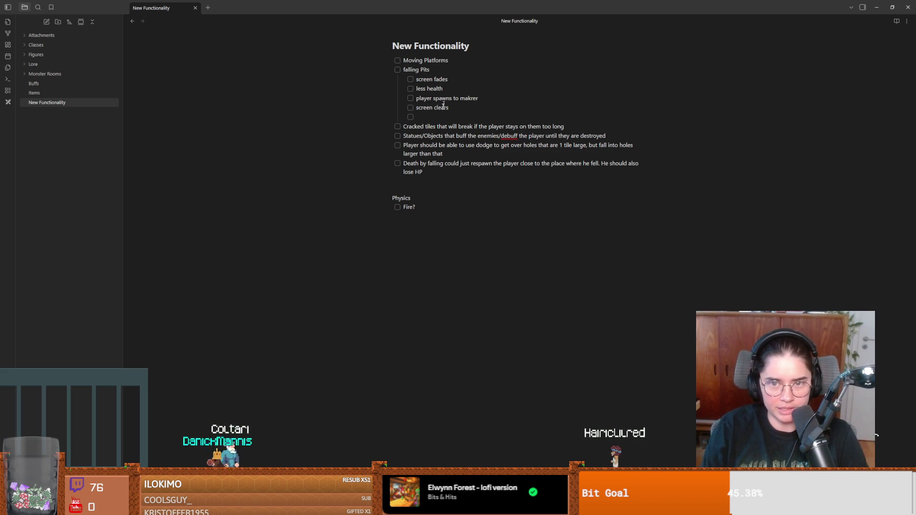
Add fall sound effect, disable movement, move player to center, and enable movement sub-tasks, removing empty lines
mouse_move(415, 117)
mouse_down()
mouse_move(347, 111)
mouse_move(371, 123)
mouse_up()
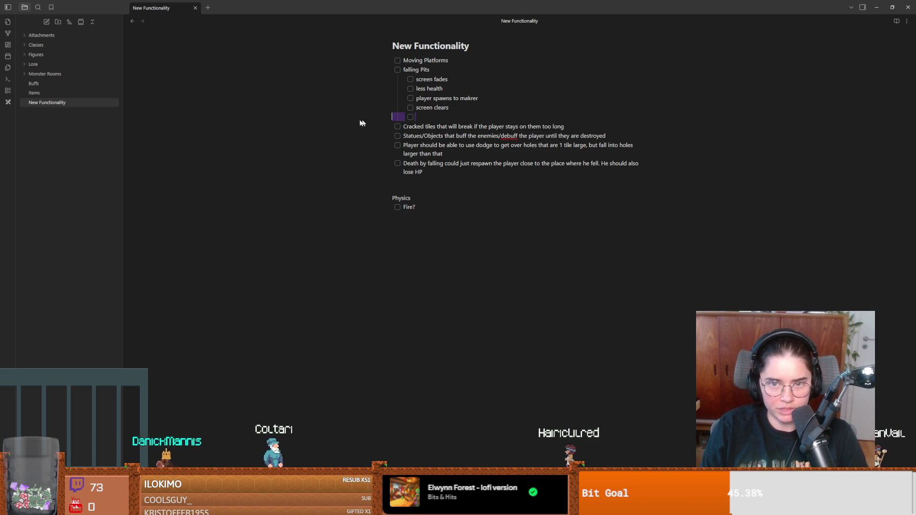
key(BackSpace)
click(454, 79)
key(Return)
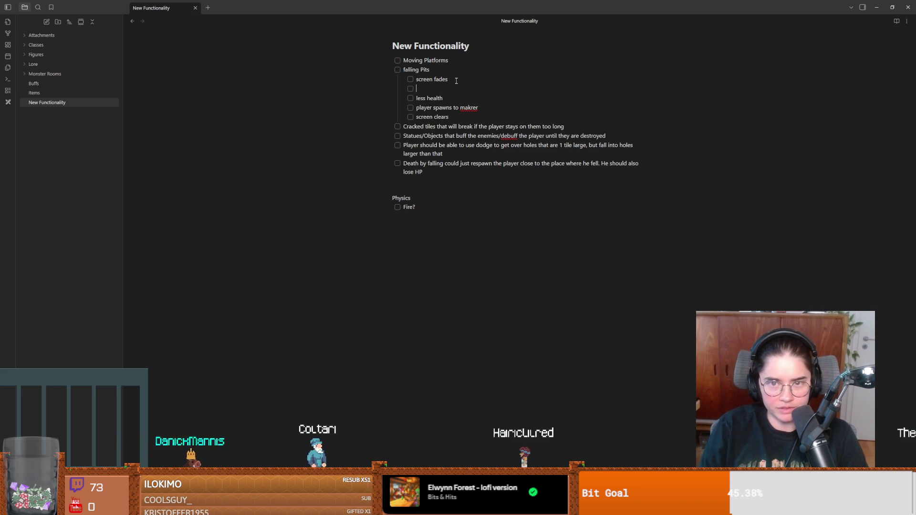
text(fall )
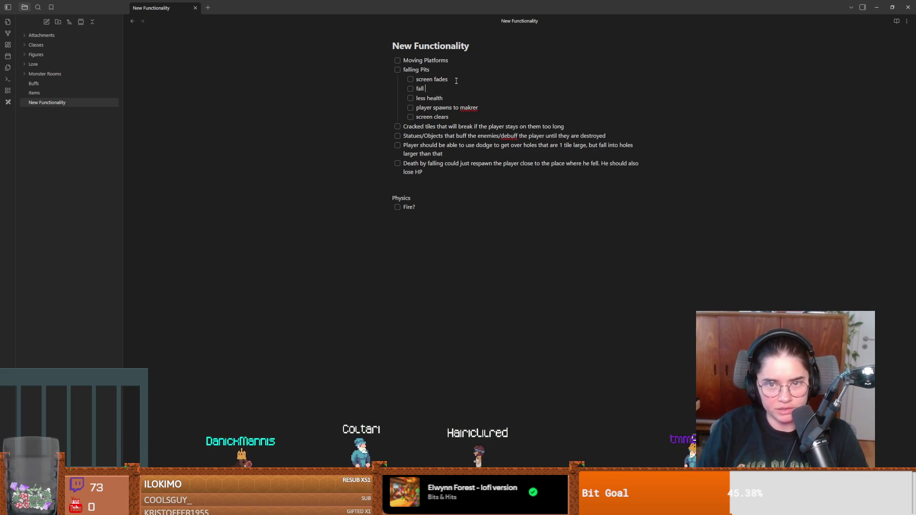
text(sound effect)
key(Return)
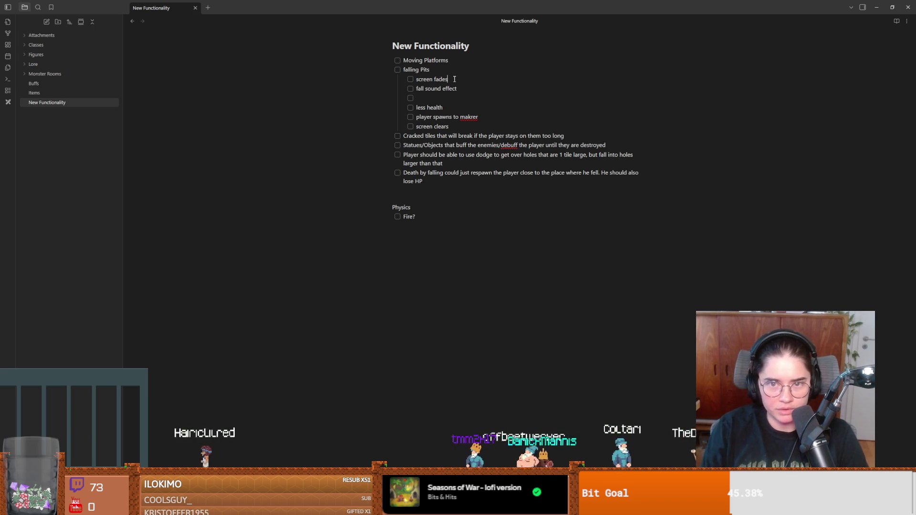
key(Return)
text(disable movement)
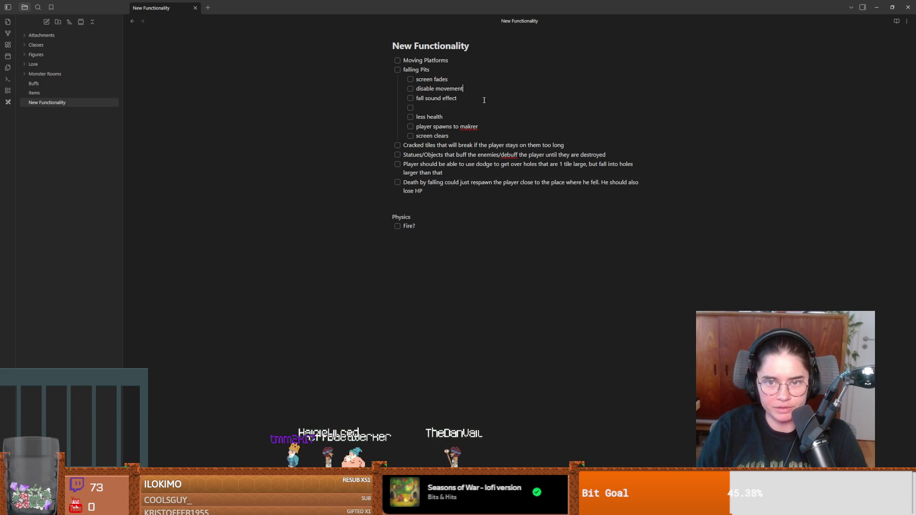
key(Return)
text(player t)
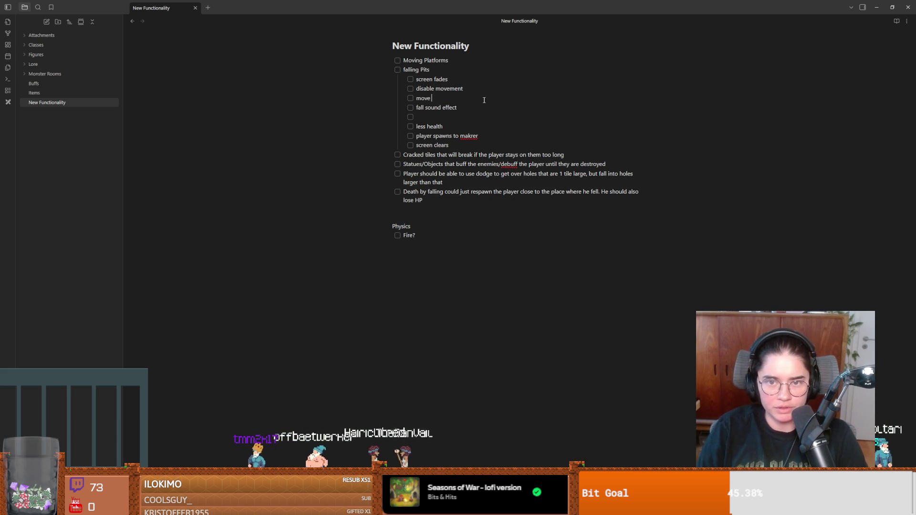
text(o center of pit)
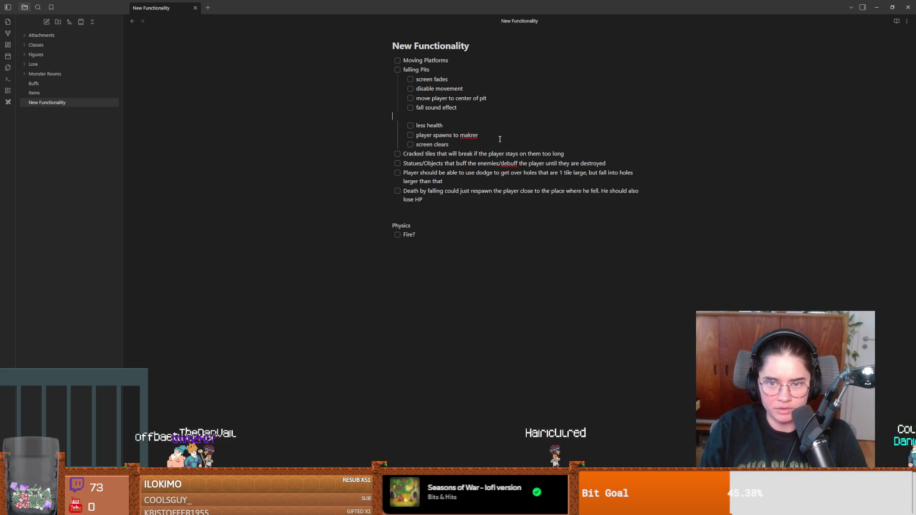
key(BackSpace)
key(Return)
text(enable movement)
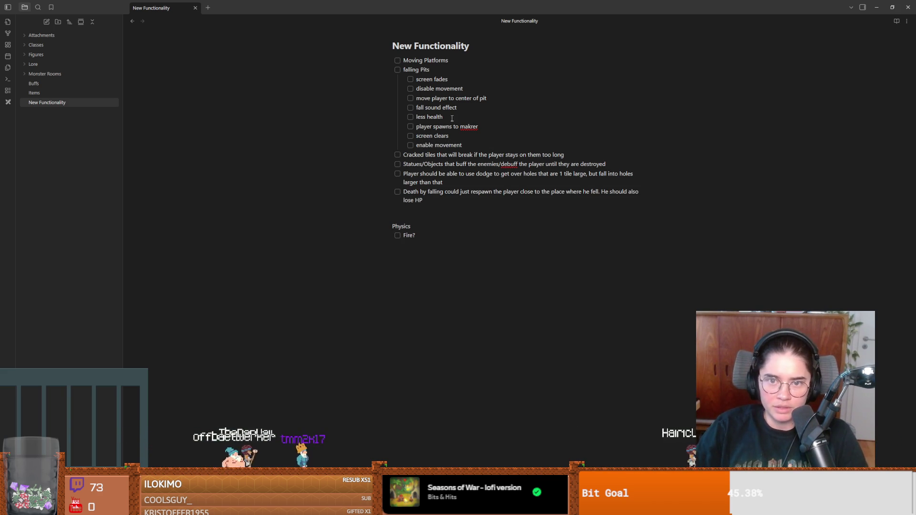
mouse_move(452, 81)
mouse_down()
mouse_move(457, 137)
mouse_move(370, 76)
mouse_up()
click(457, 143)
click(483, 141)
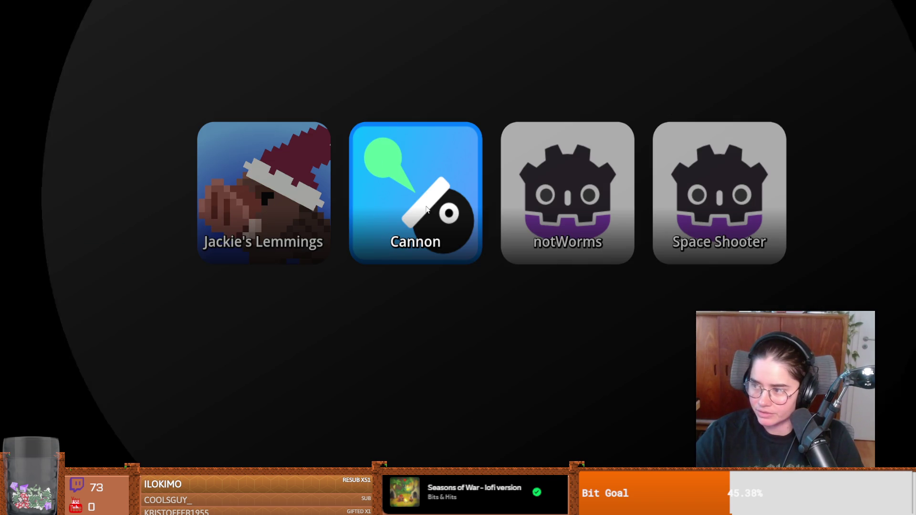
Launch the Cannon chat game, then play the 'Mewgenics - The BIG PREVIEW' video
click(420, 207)
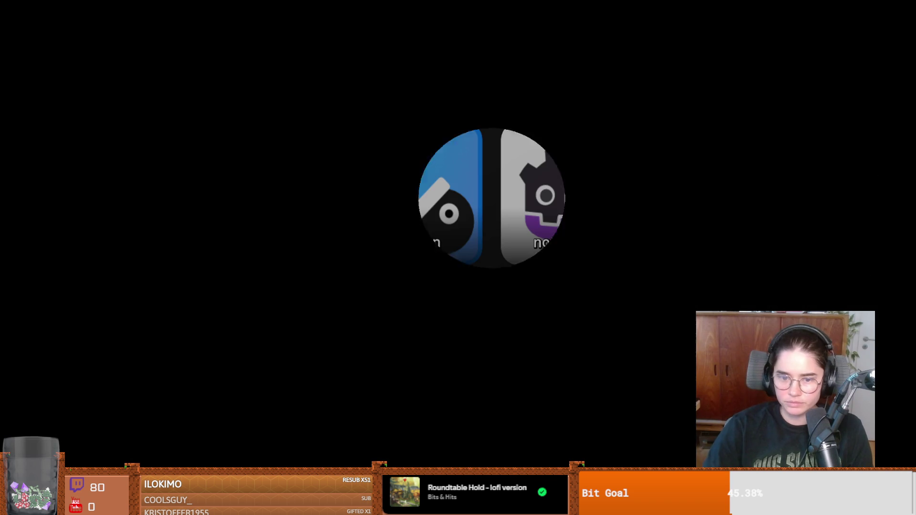
click(578, 265)
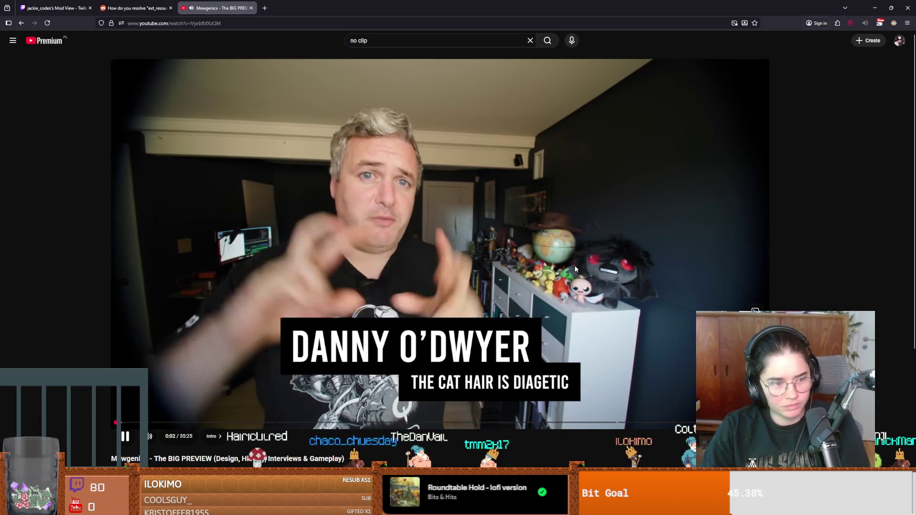
Play the Mewgenics preview full screen for a while, then pause it and exit full screen
key(space)
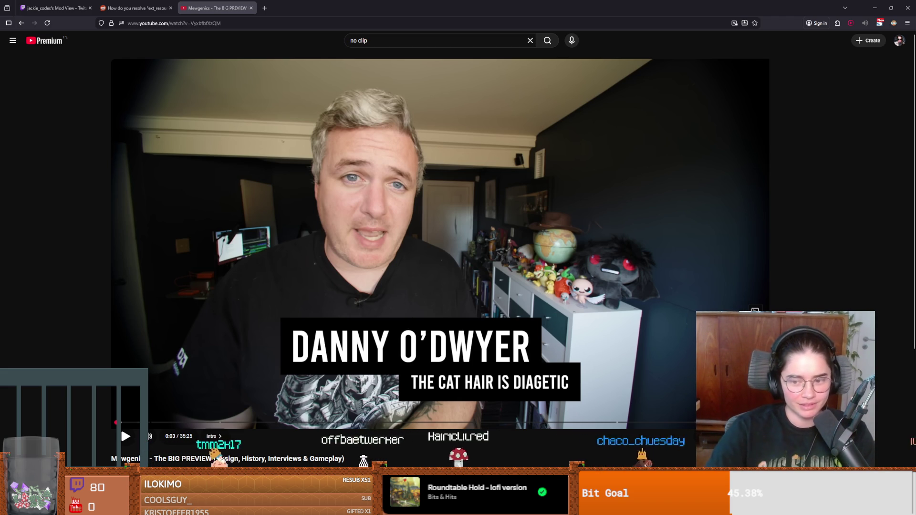
click(429, 298)
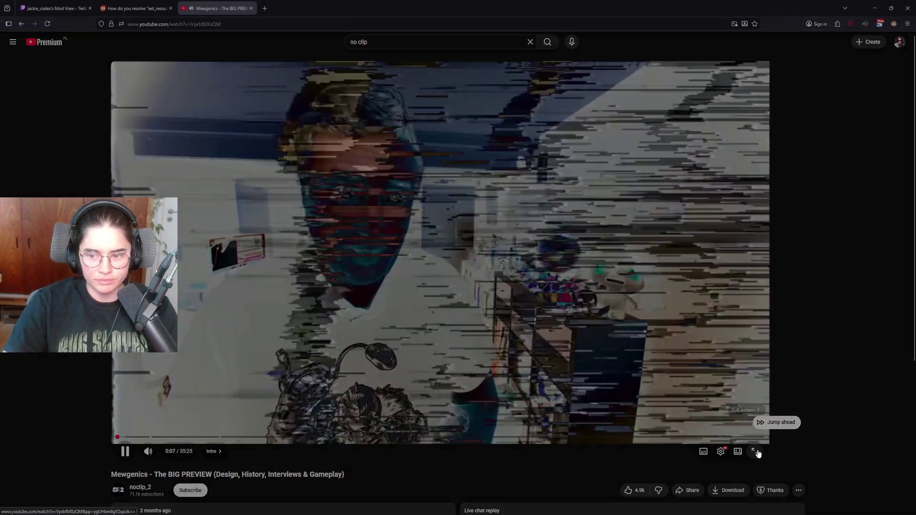
click(758, 453)
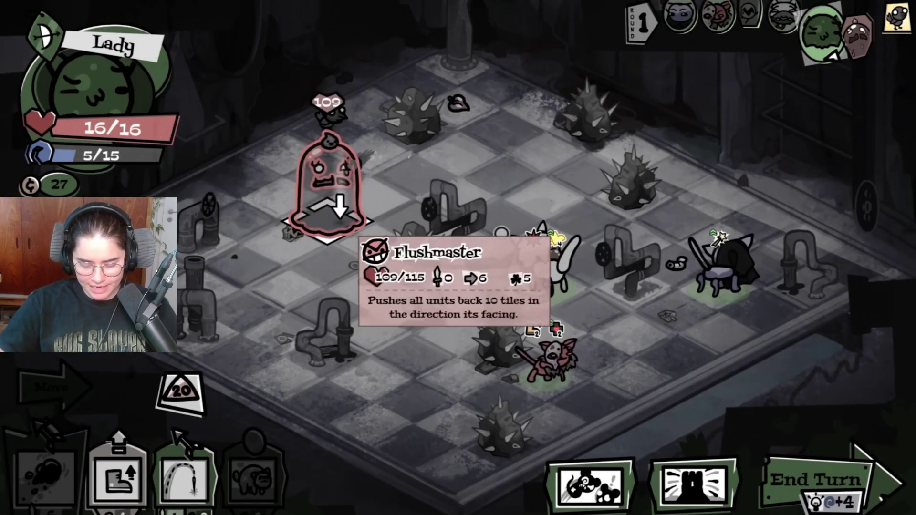
click(683, 417)
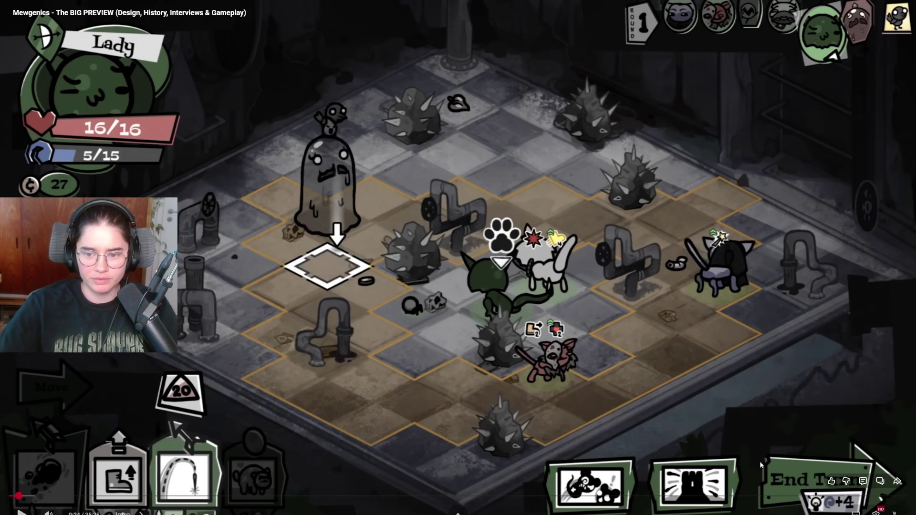
click(888, 513)
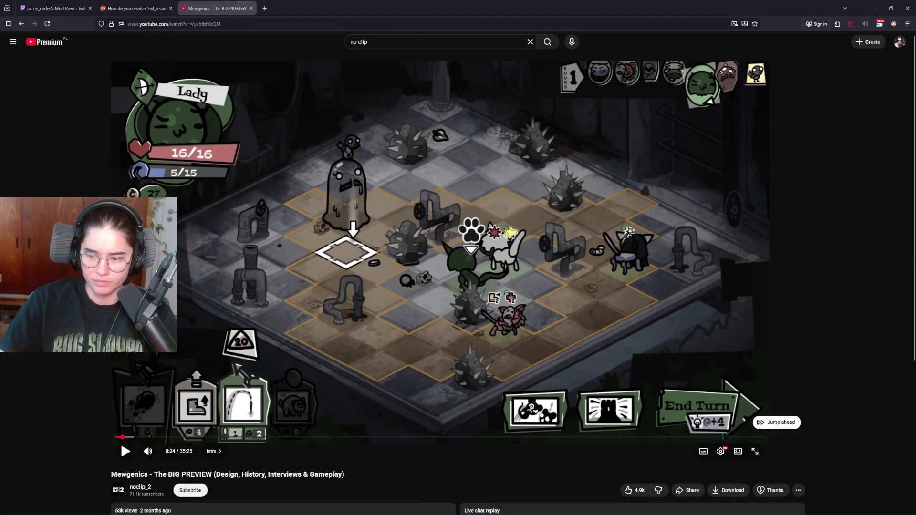
Switch the system sound output to CABLE Input (VB-Audio Virtual Cable), then bring up the New Functionality note
key(super+a)
click(900, 481)
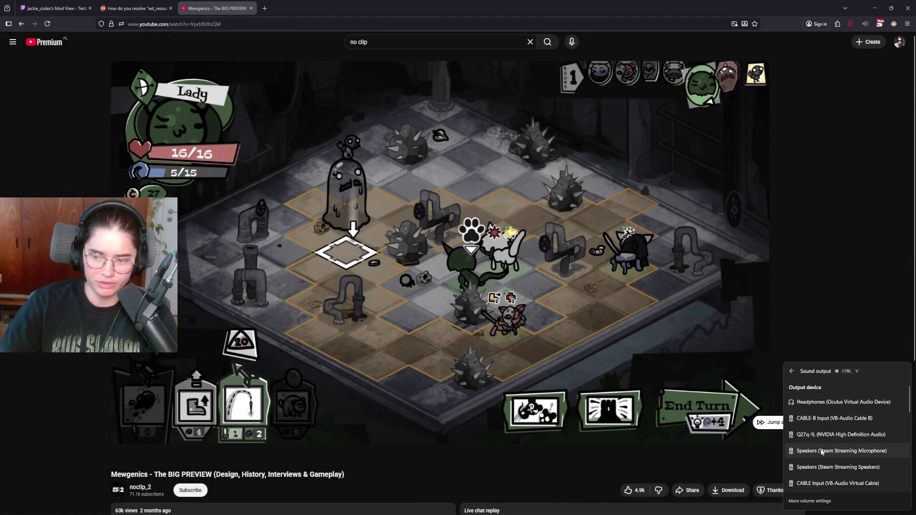
scroll(820, 444, down, 2)
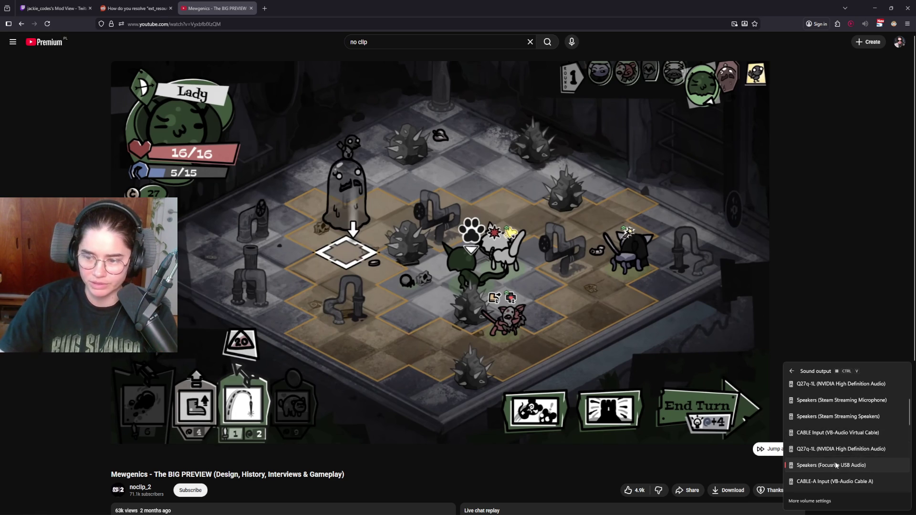
click(844, 433)
click(789, 39)
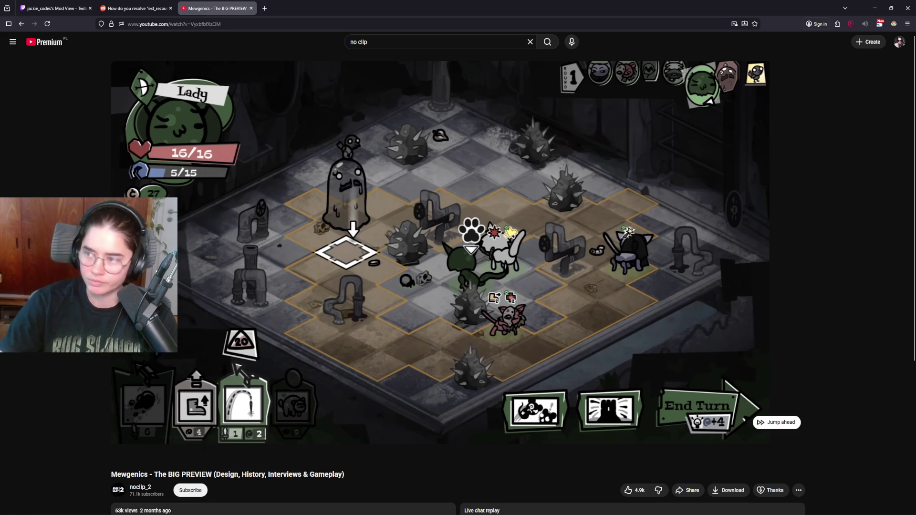
key(alt+Tab)
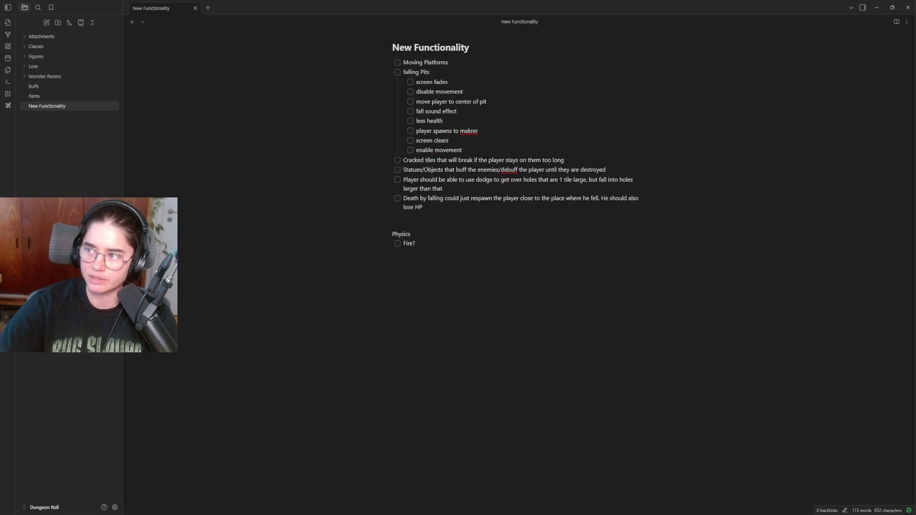
Preview two krokiety photos, including Krokiety z pieczarkami, then move on to the nalesniki image results
key(alt+Tab)
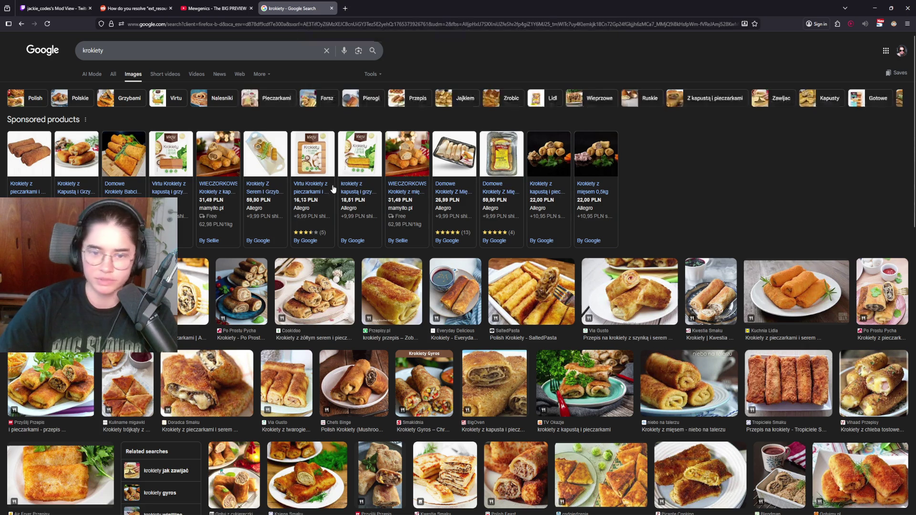
click(751, 266)
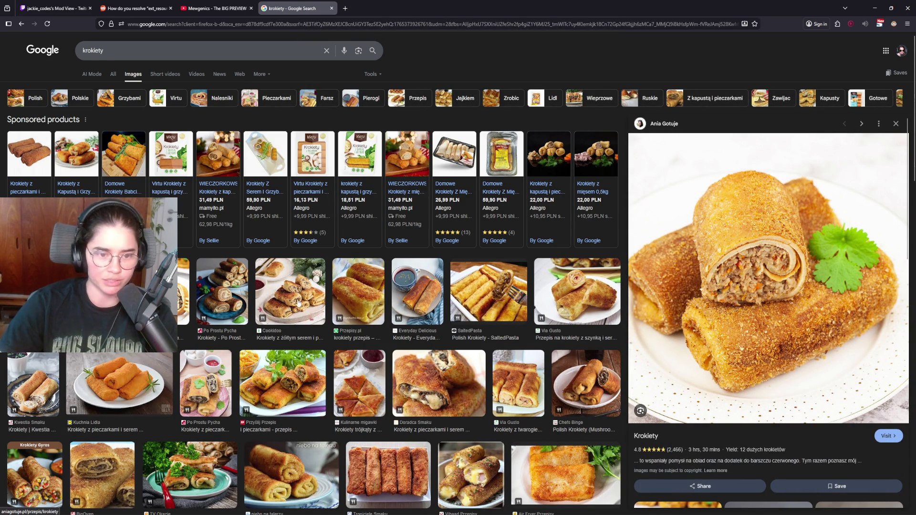
click(180, 291)
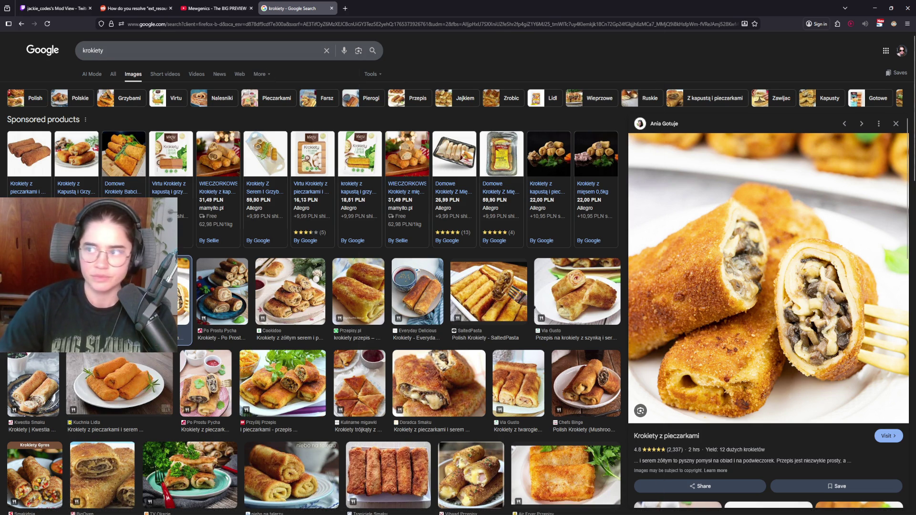
key(alt+Tab)
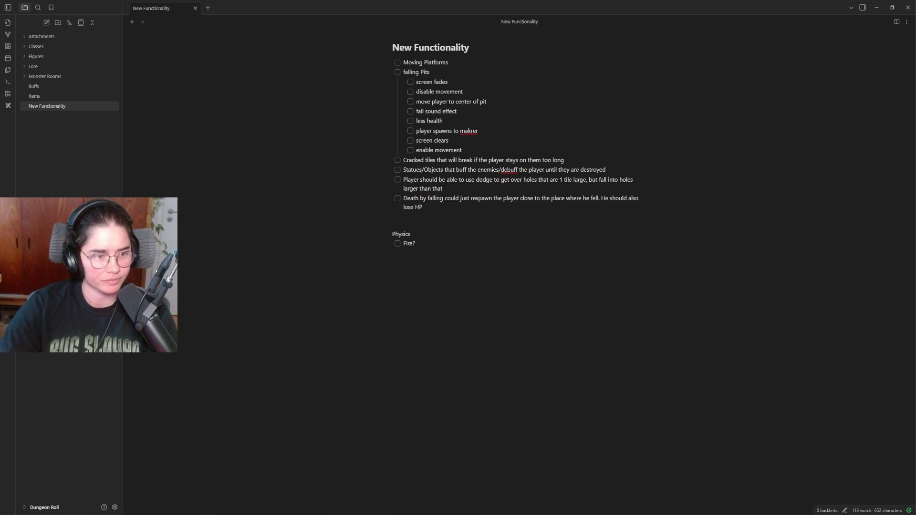
key(alt+Tab)
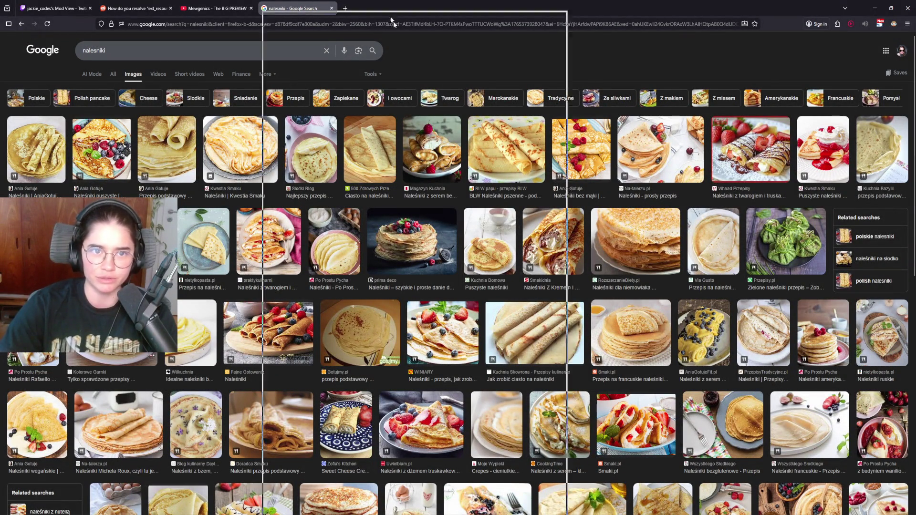
Watch about 12 seconds of the Mewgenics preview full screen, pause, exit full screen, and switch windows
click(217, 8)
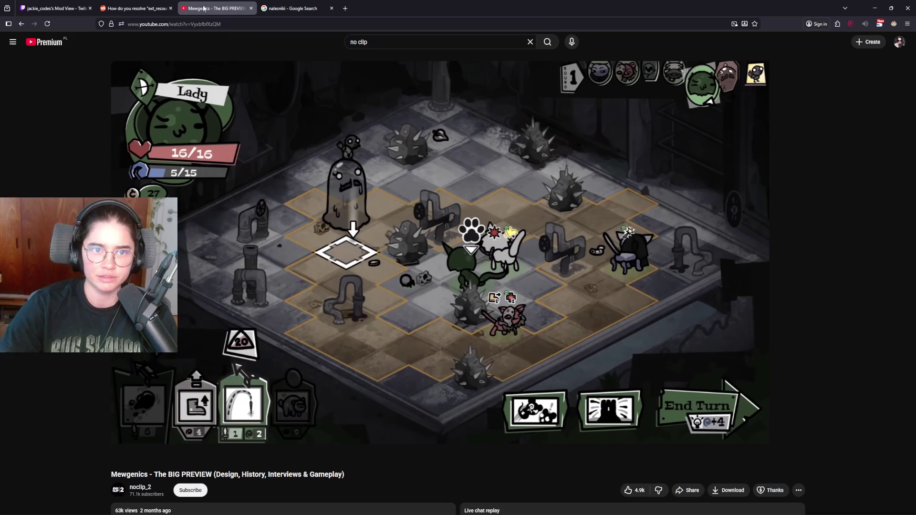
click(403, 297)
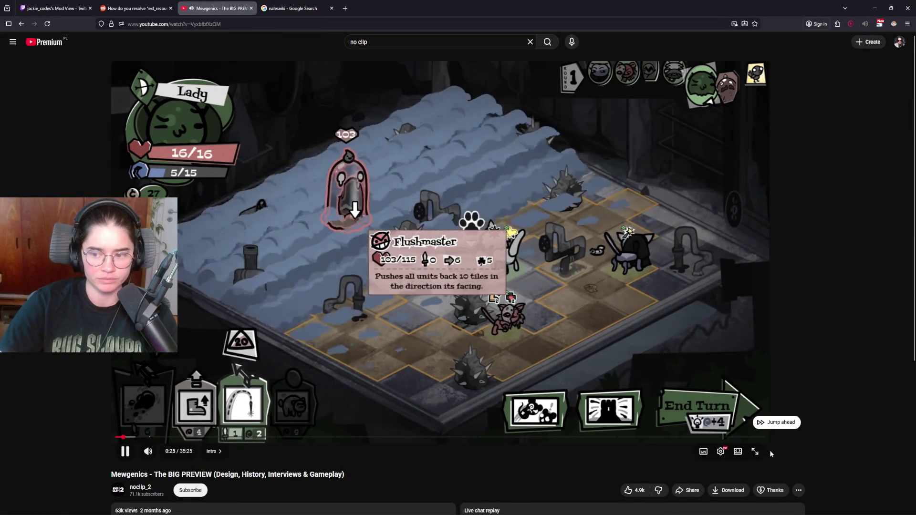
click(755, 451)
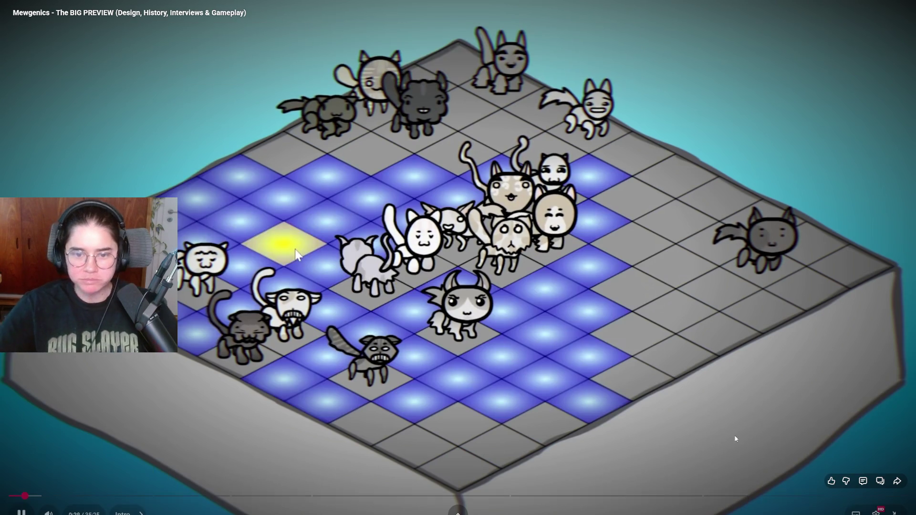
click(351, 173)
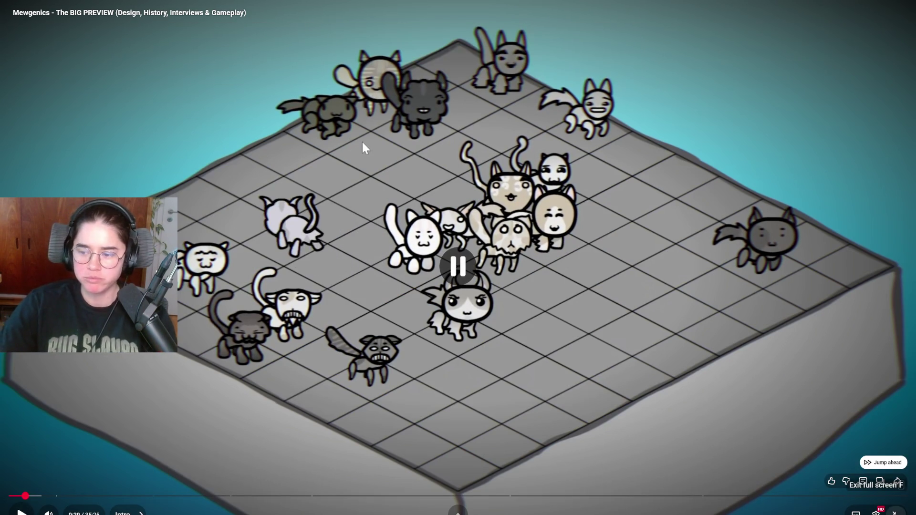
key(Escape)
key(alt+Tab)
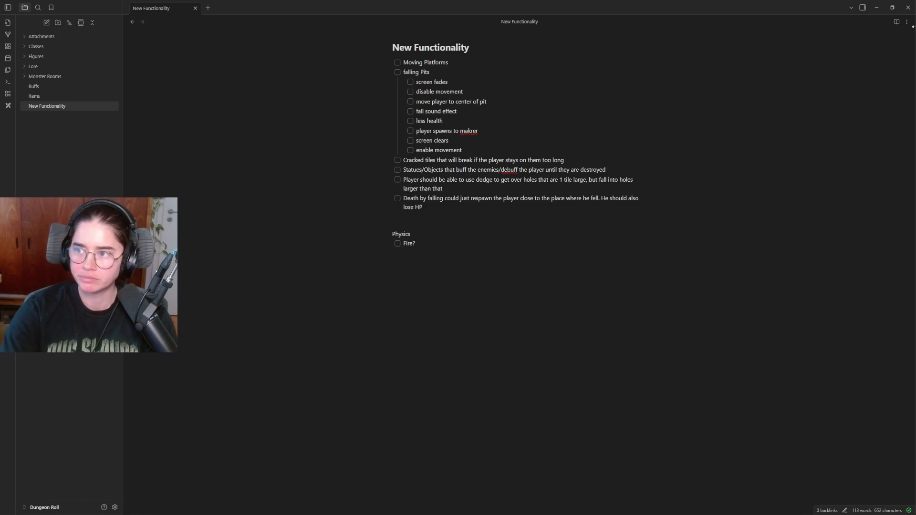
key(alt+Tab)
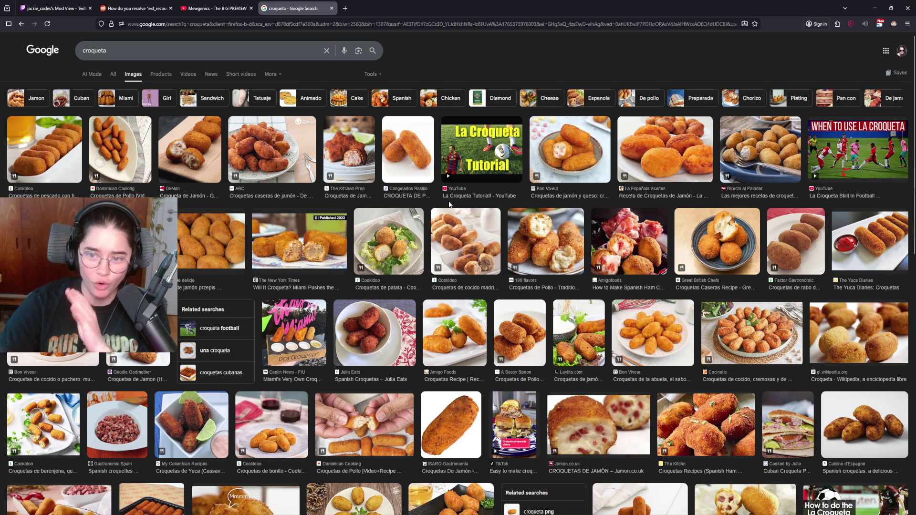
Enlarge the New York Times croqueta photo, then the Dos Croquetas thumbnail
click(315, 262)
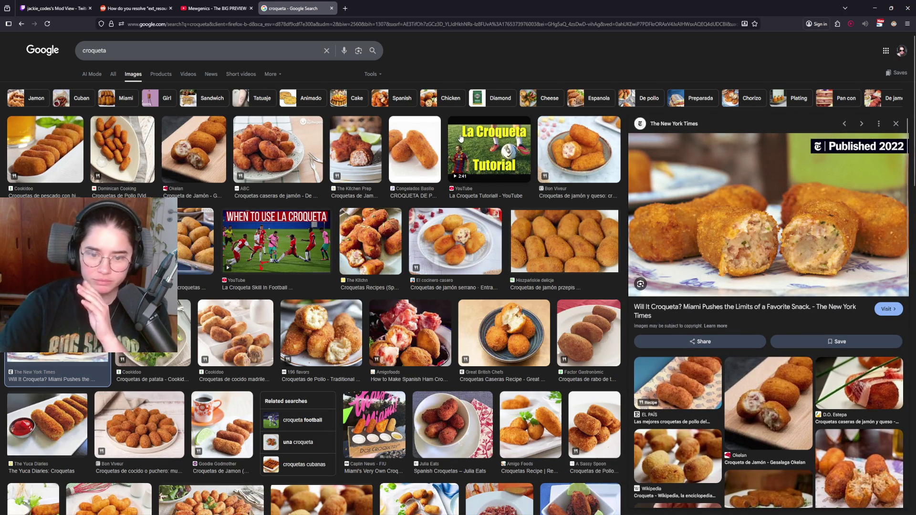
click(379, 419)
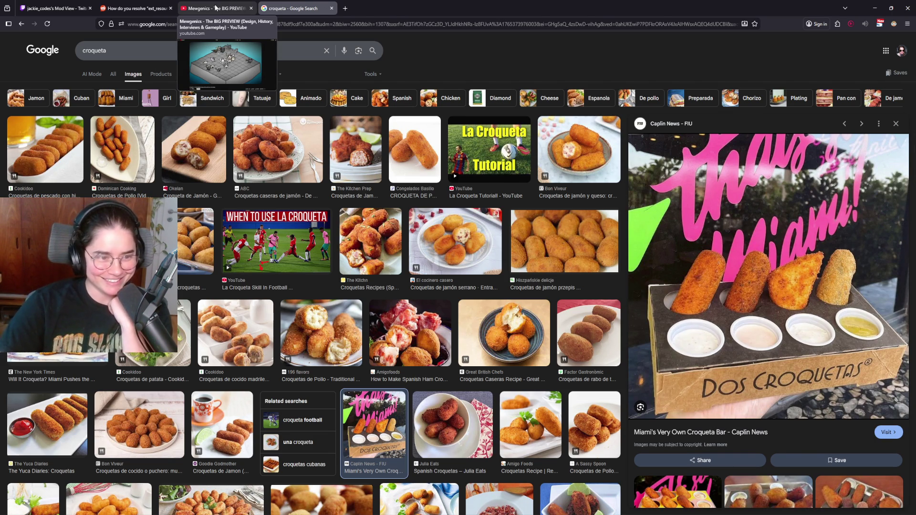
Resume the Mewgenics preview full screen, pausing and resuming it twice along the way
click(213, 12)
click(371, 162)
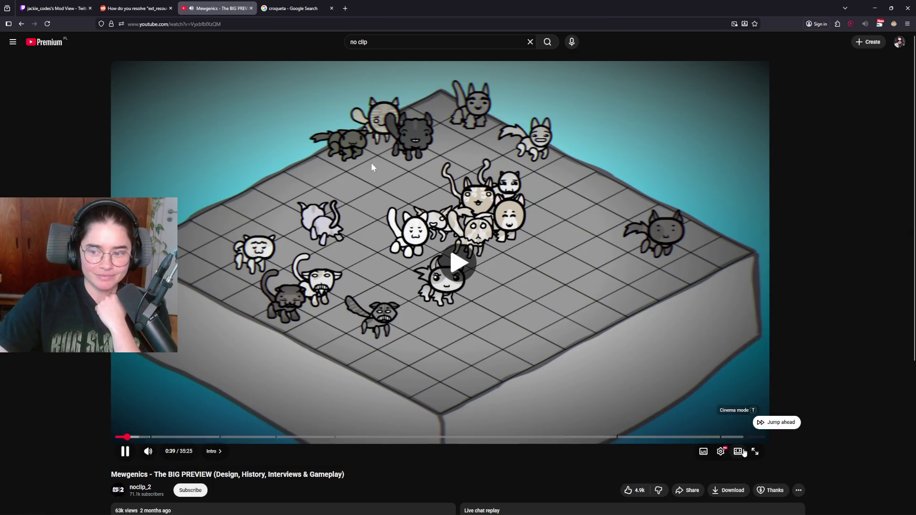
click(753, 448)
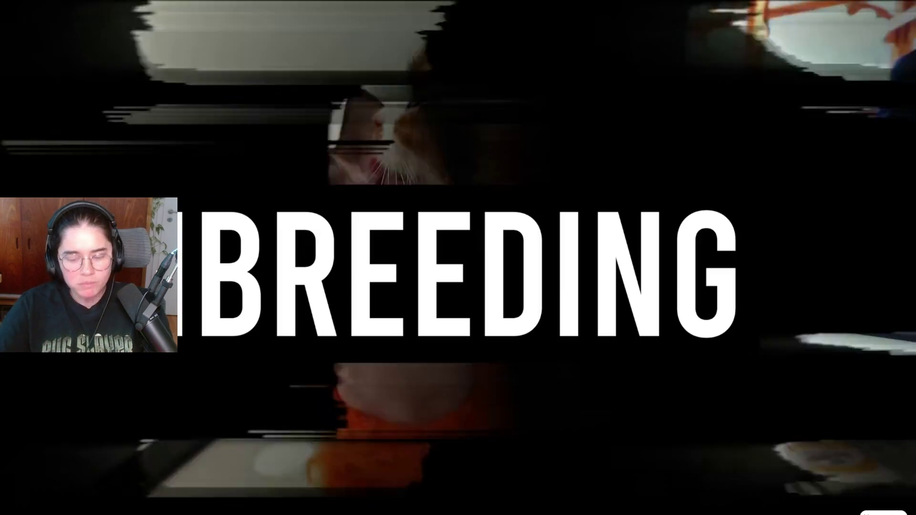
click(564, 286)
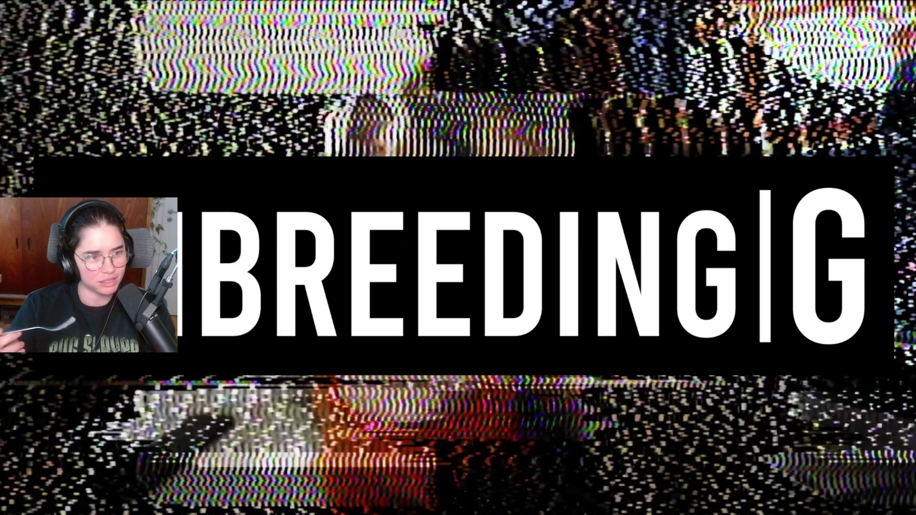
click(563, 283)
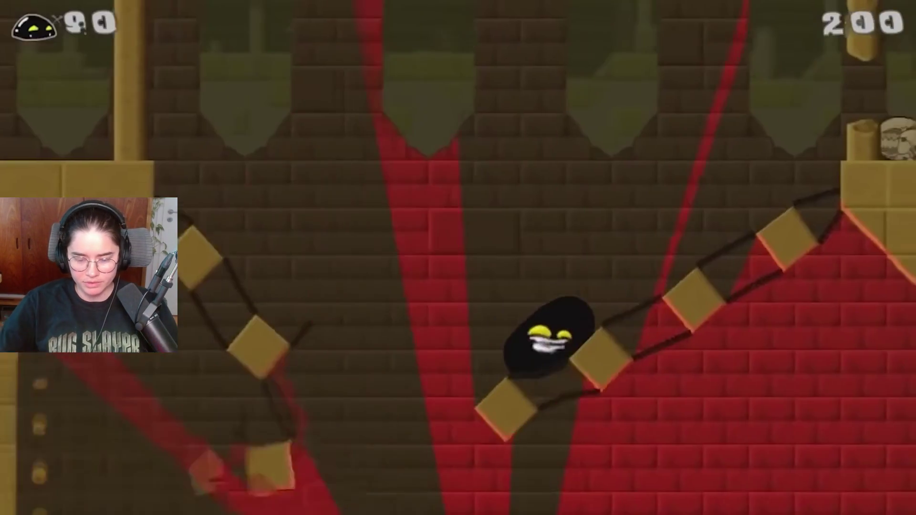
click(564, 284)
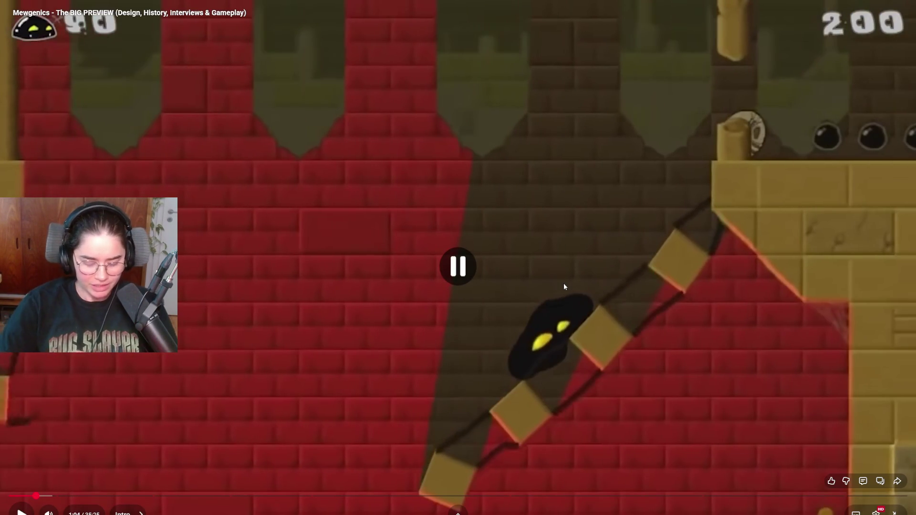
click(564, 285)
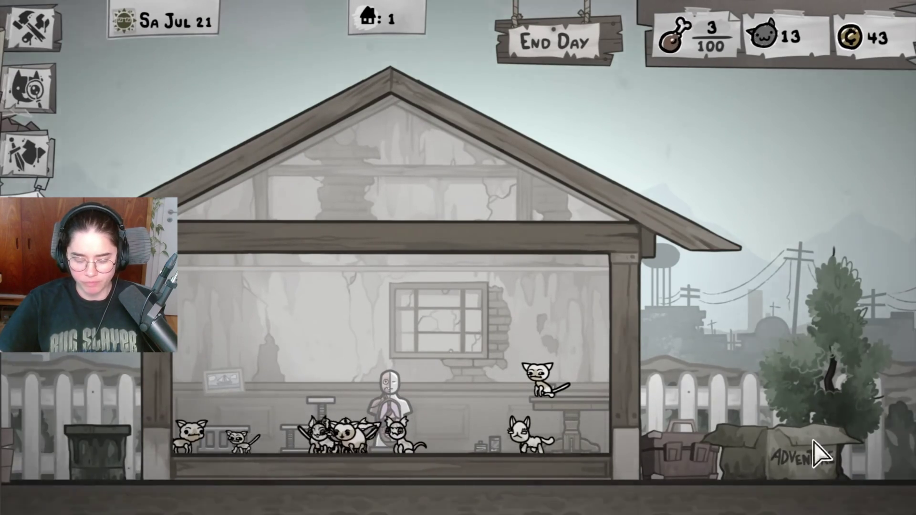
Keep the full-screen preview running through the map and shop footage, with one brief pause
mouse_move(564, 287)
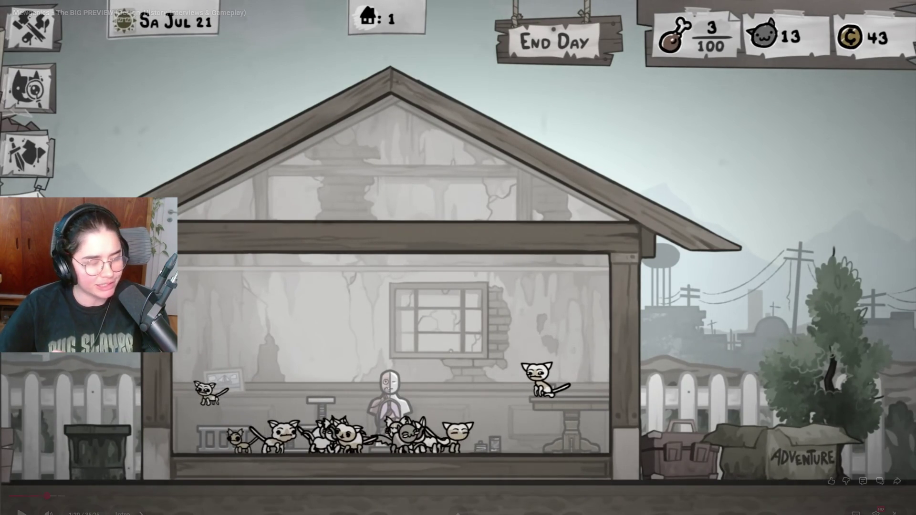
click(564, 286)
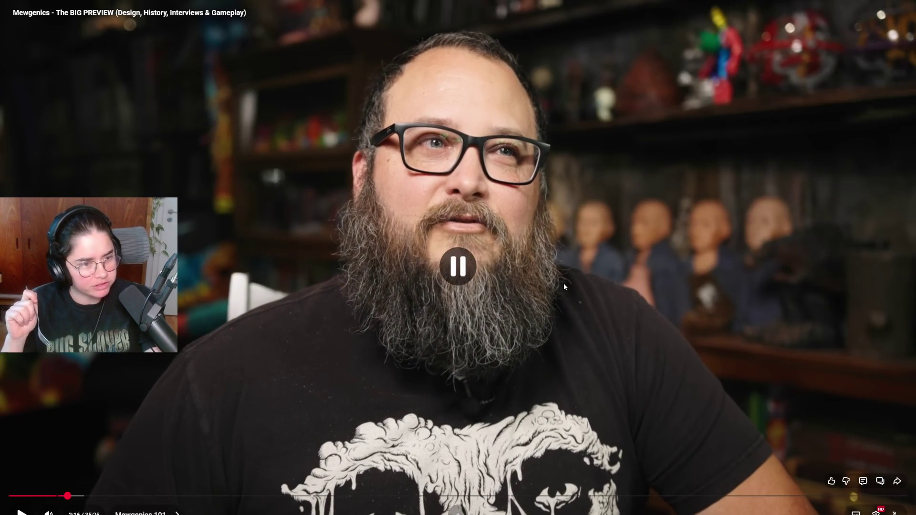
click(563, 286)
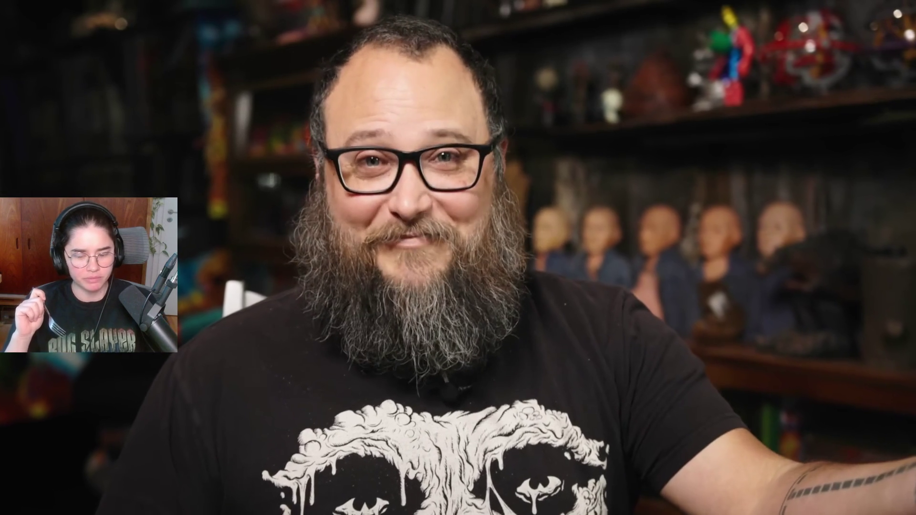
click(563, 282)
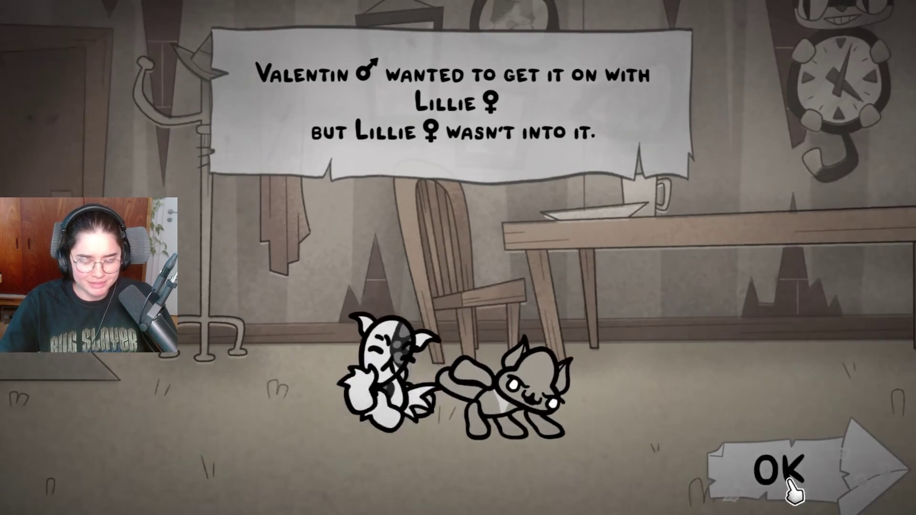
click(790, 483)
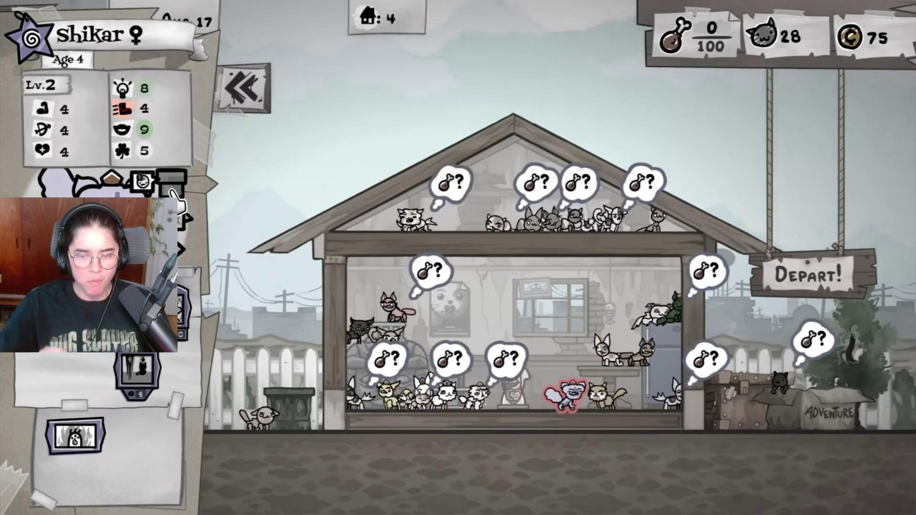
click(565, 287)
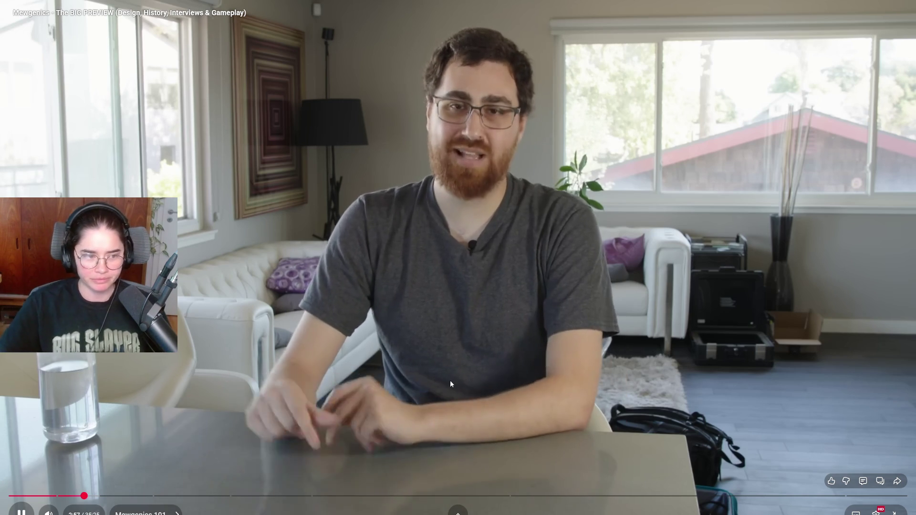
click(454, 350)
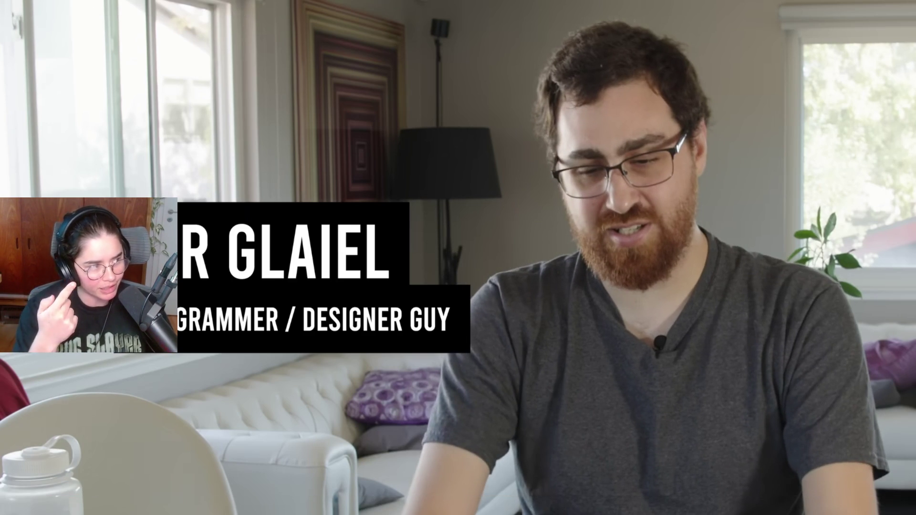
click(453, 349)
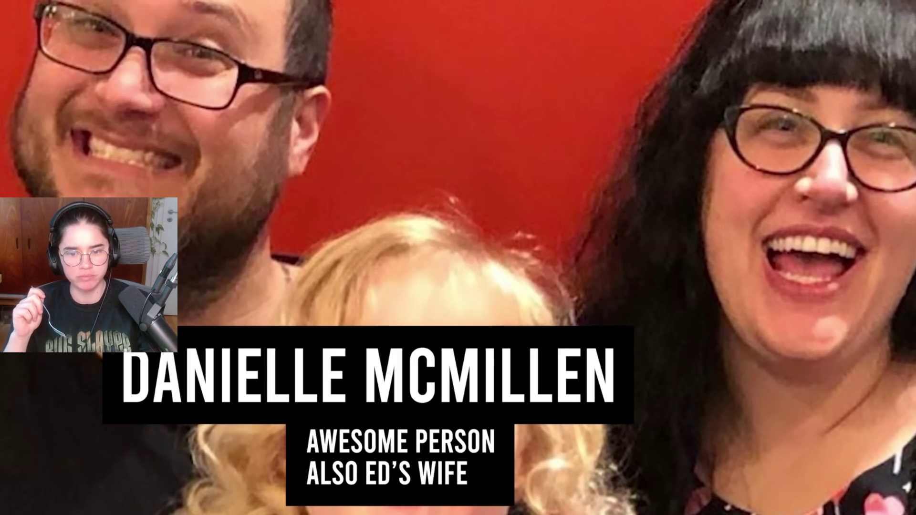
mouse_move(453, 352)
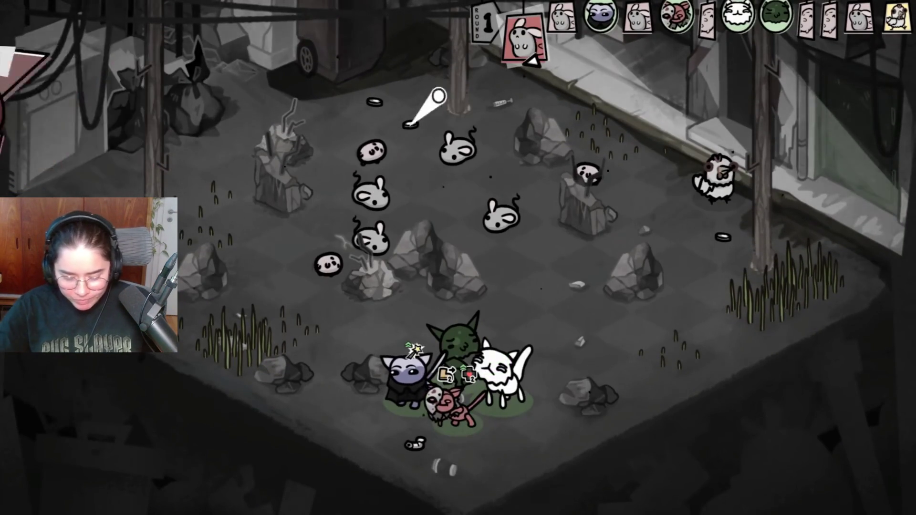
click(454, 348)
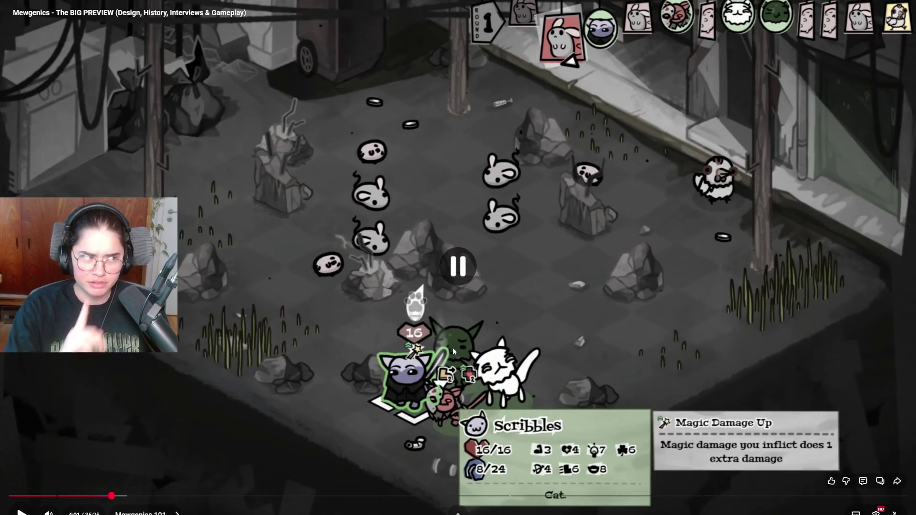
click(453, 348)
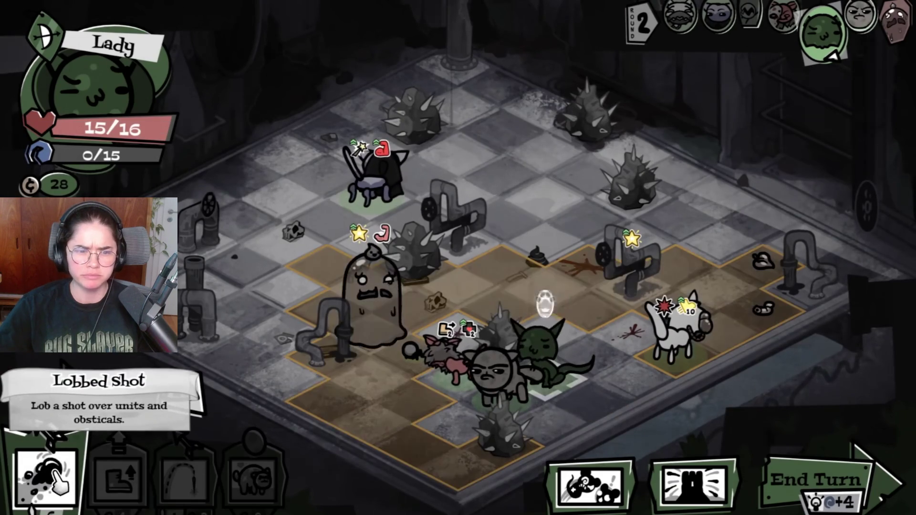
mouse_move(367, 310)
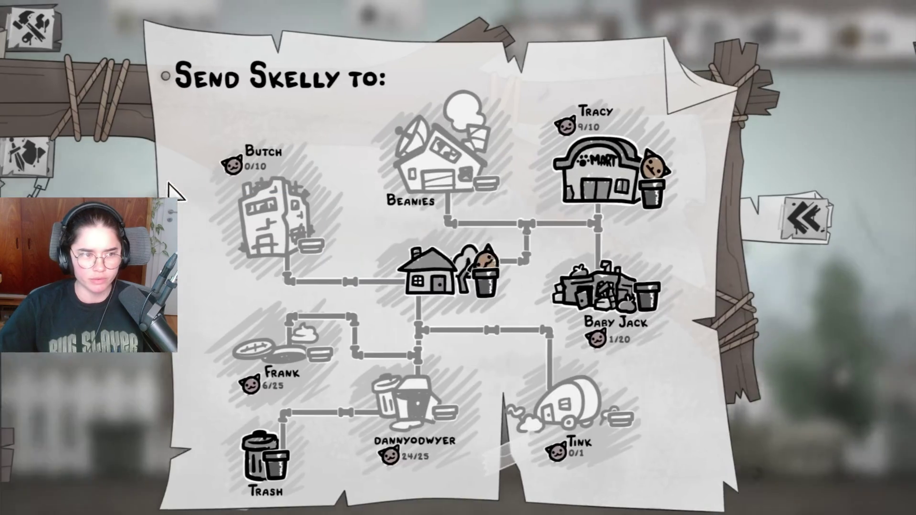
mouse_move(622, 174)
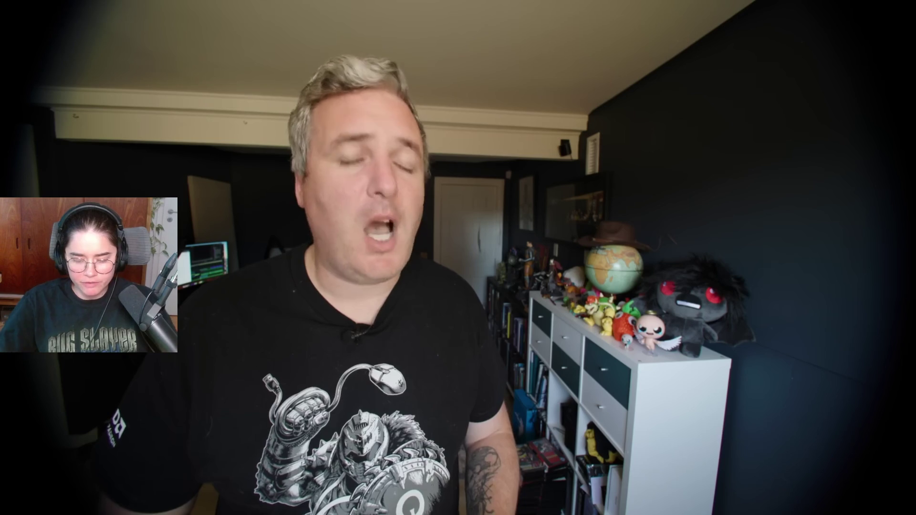
click(453, 352)
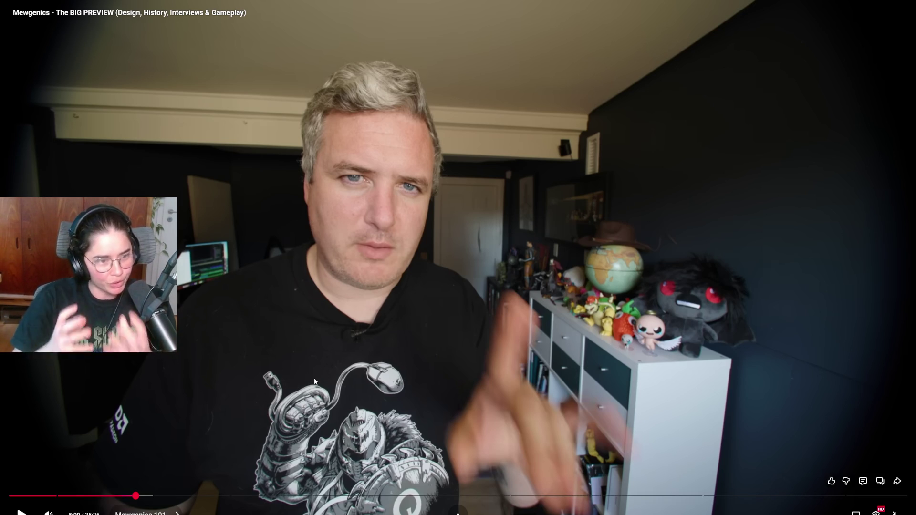
click(405, 373)
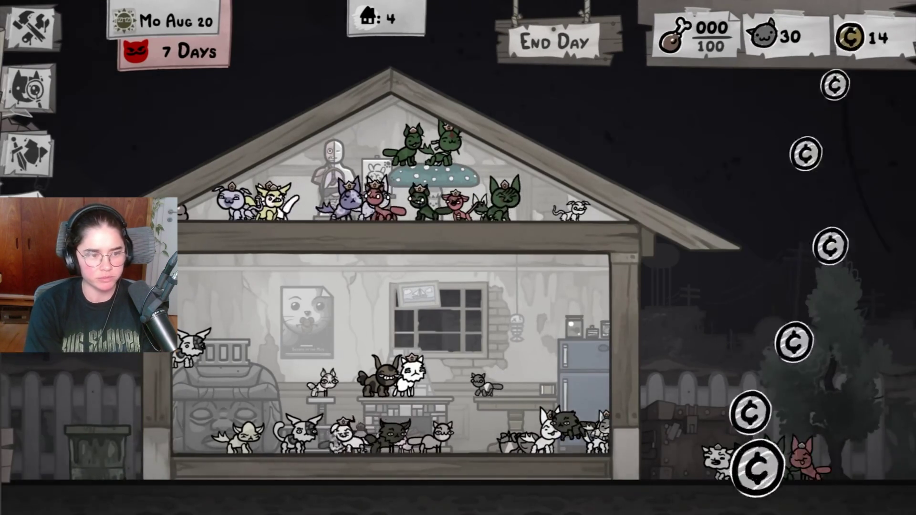
mouse_move(333, 366)
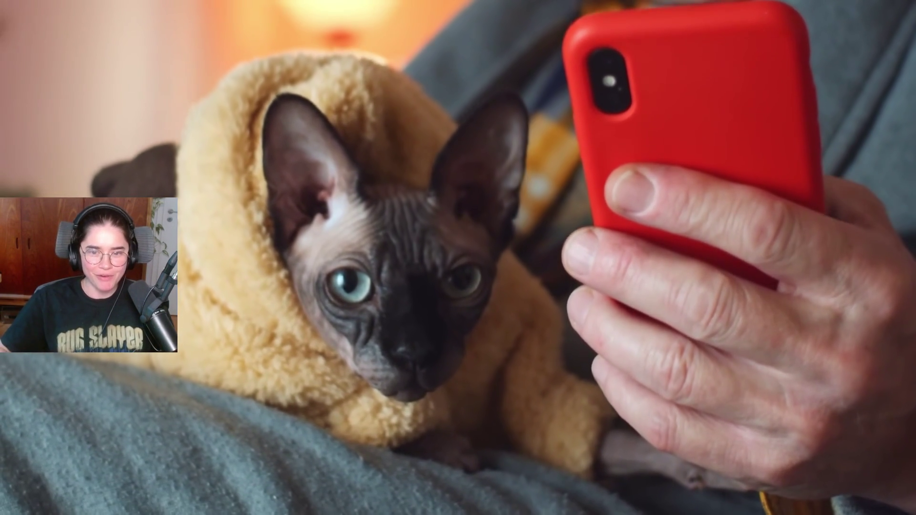
mouse_move(428, 351)
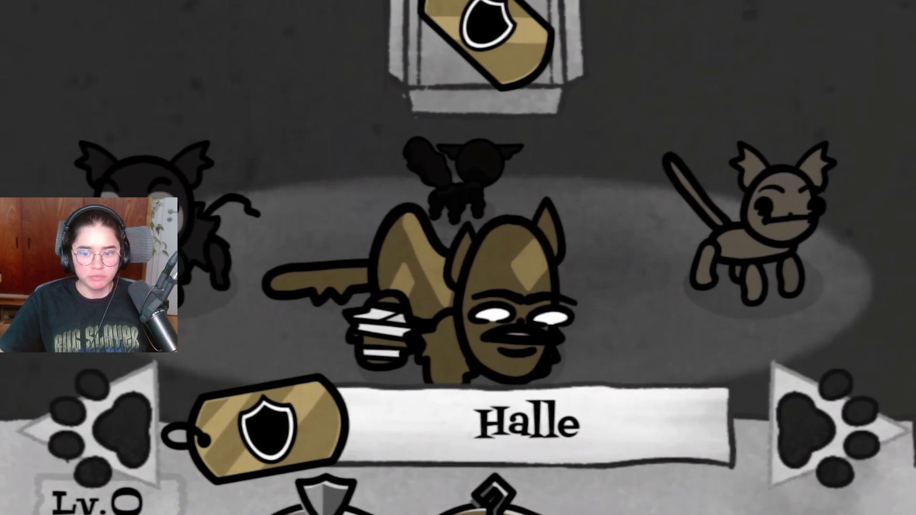
click(98, 434)
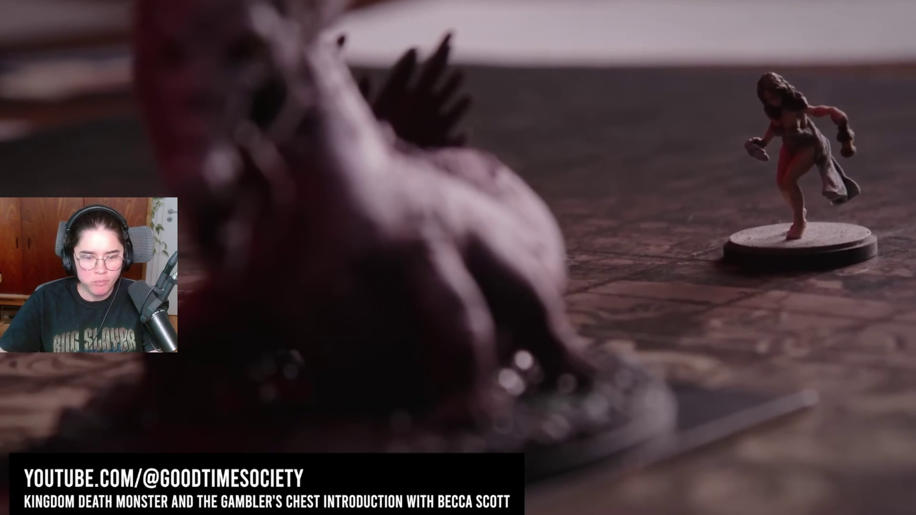
click(432, 351)
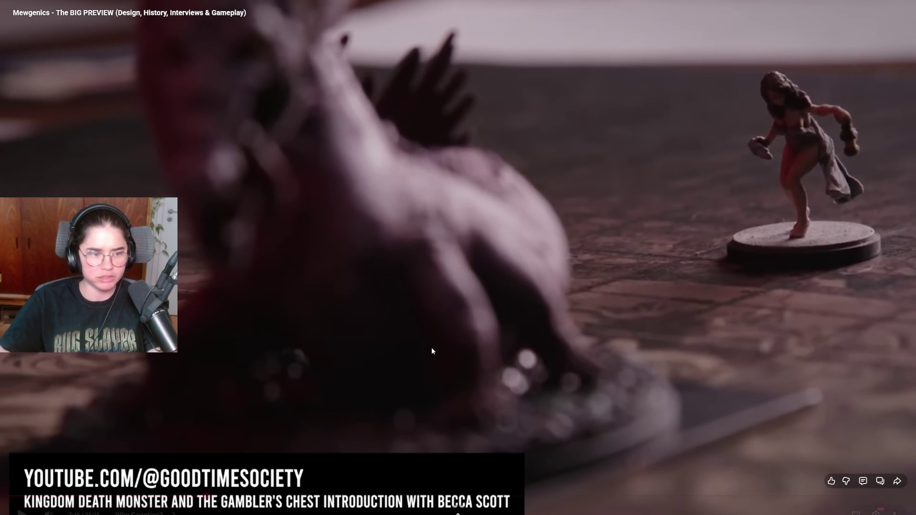
click(432, 350)
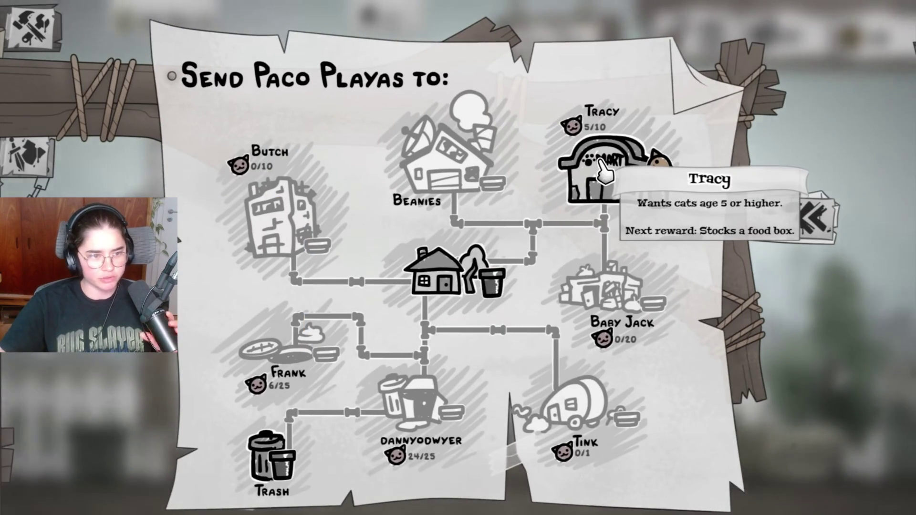
click(602, 169)
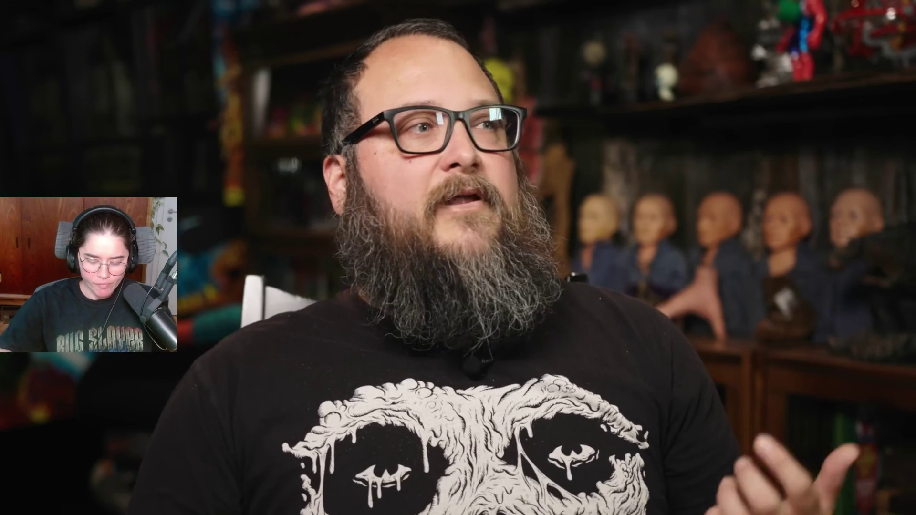
Pause and resume the developer interview footage twice
click(431, 348)
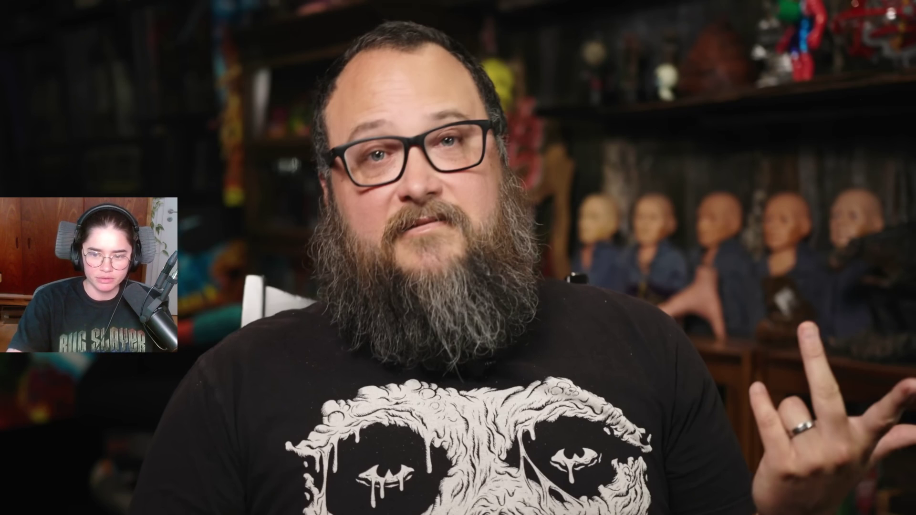
click(431, 348)
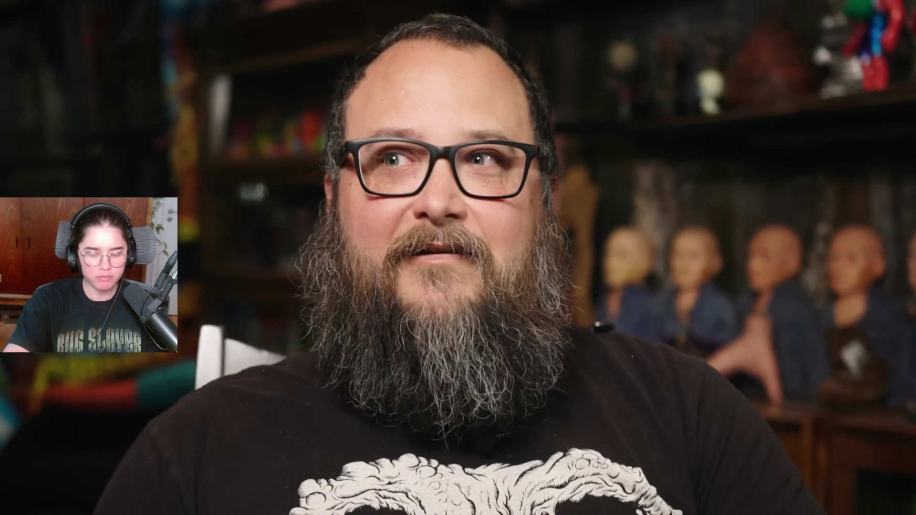
click(431, 351)
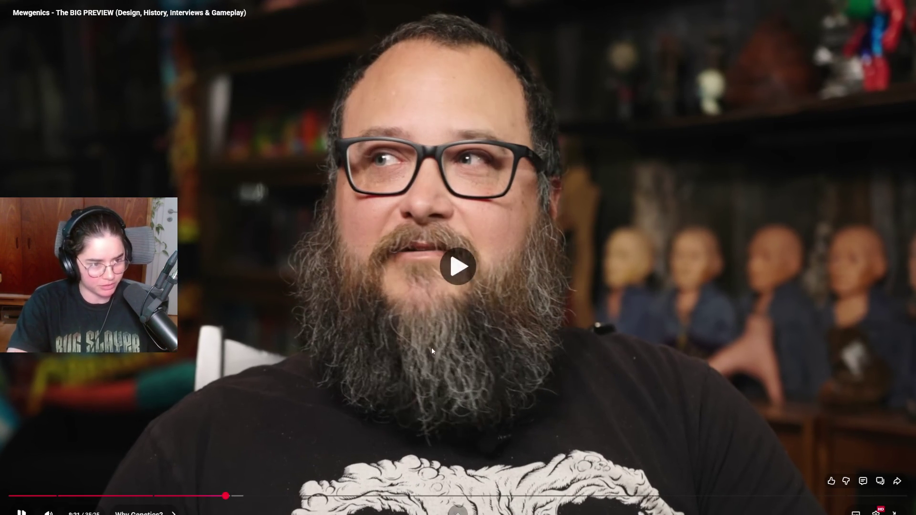
click(431, 352)
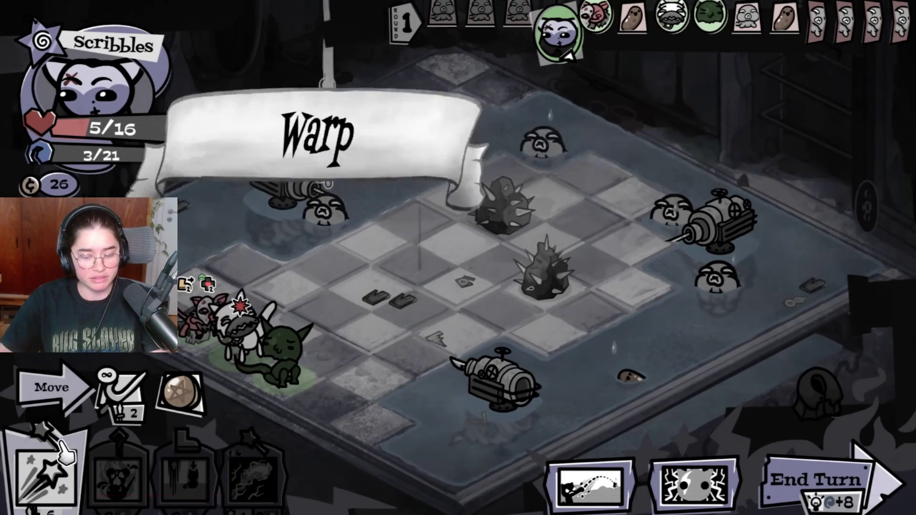
Pause briefly on the tactics gameplay, then stop on Toninho's level-up choice of Diversion, Hedge In, Terrain Walk
click(431, 347)
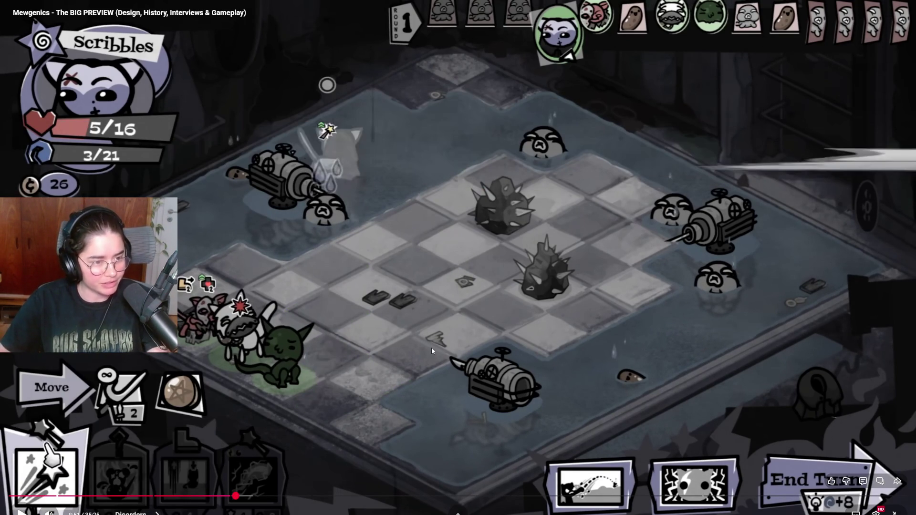
click(431, 347)
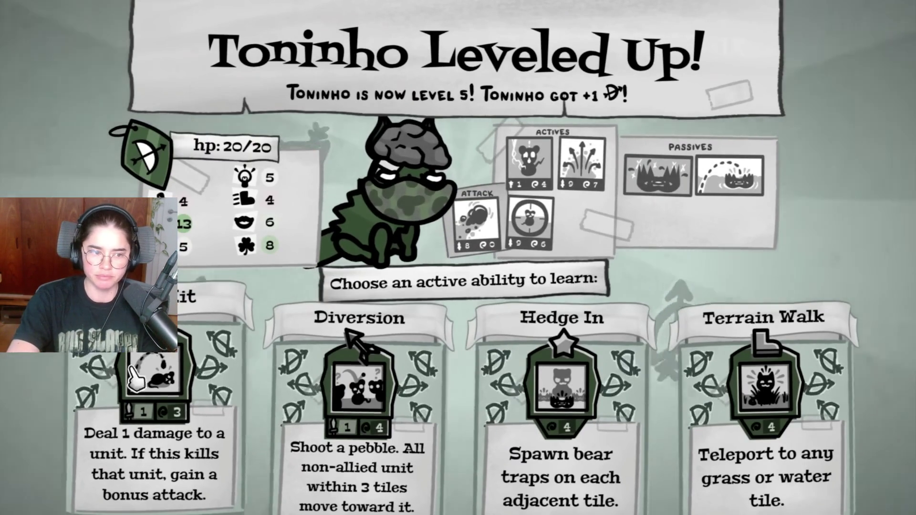
click(432, 351)
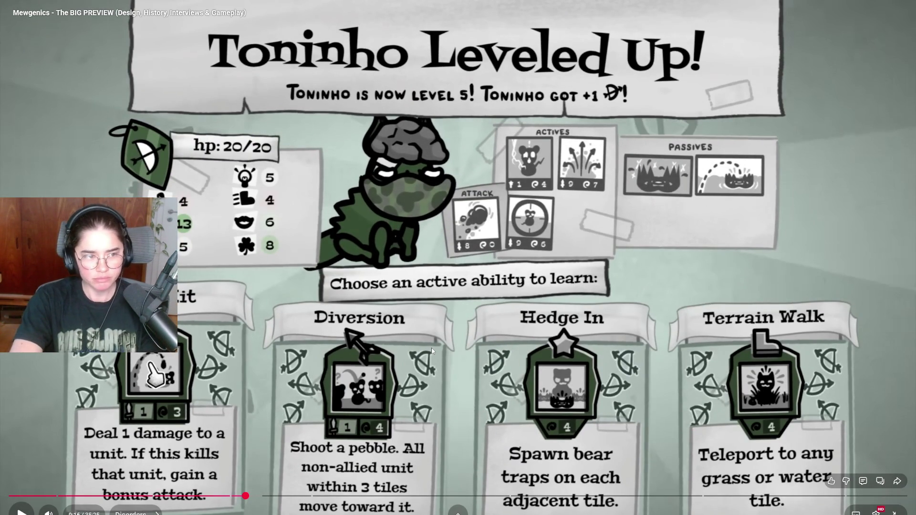
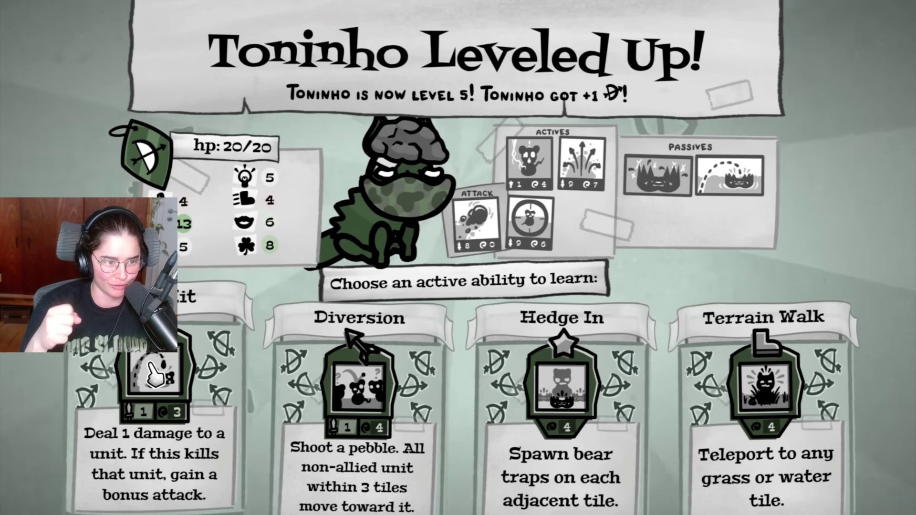
Pause and resume the full-screen Mewgenics preview, leaving it paused at 9:29 on the desert battle
mouse_move(461, 324)
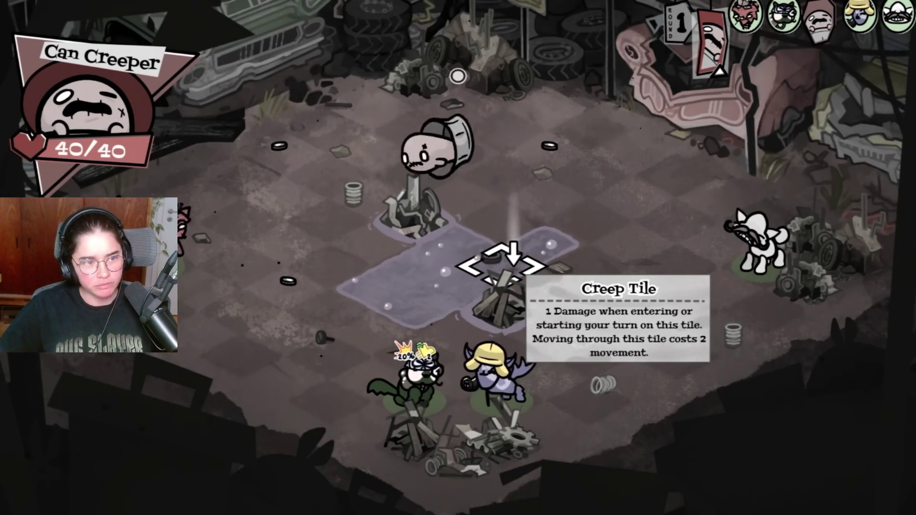
click(460, 320)
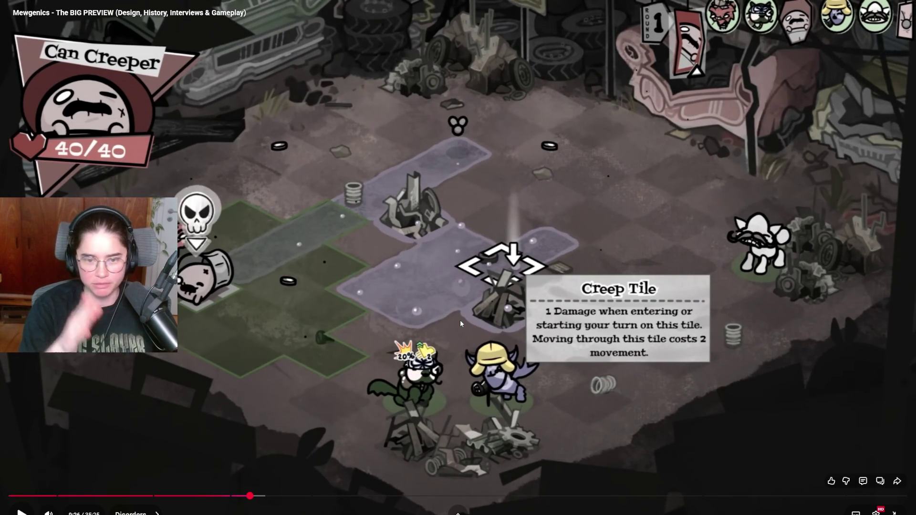
click(461, 323)
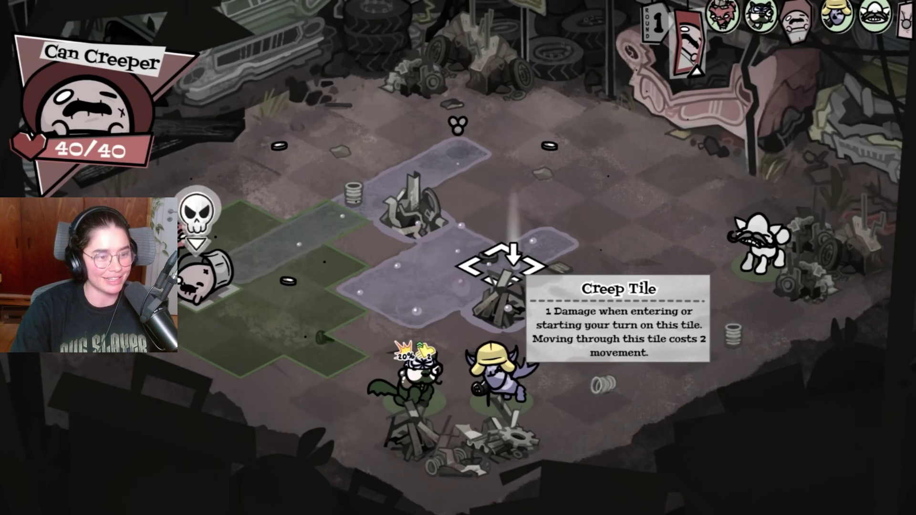
click(460, 320)
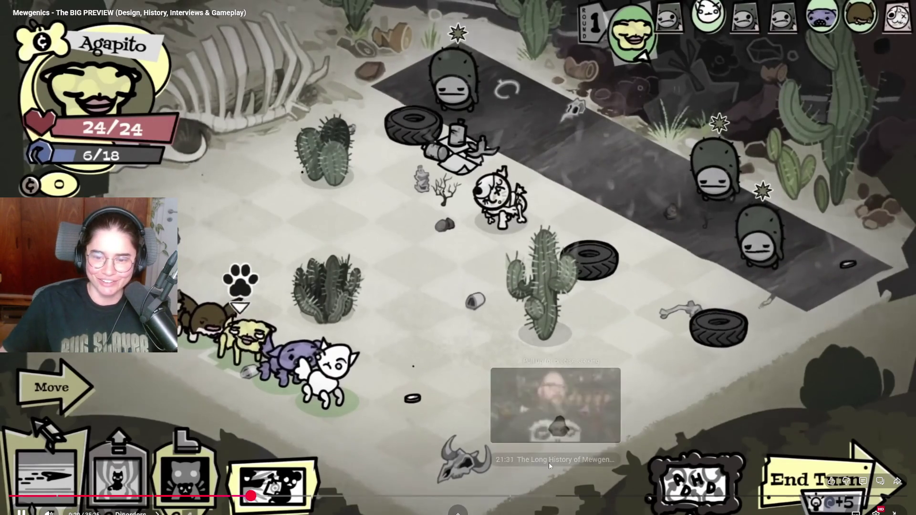
key(space)
Exit full screen, close the Twitch tab, and resume the Mewgenics preview from 9:29
key(Escape)
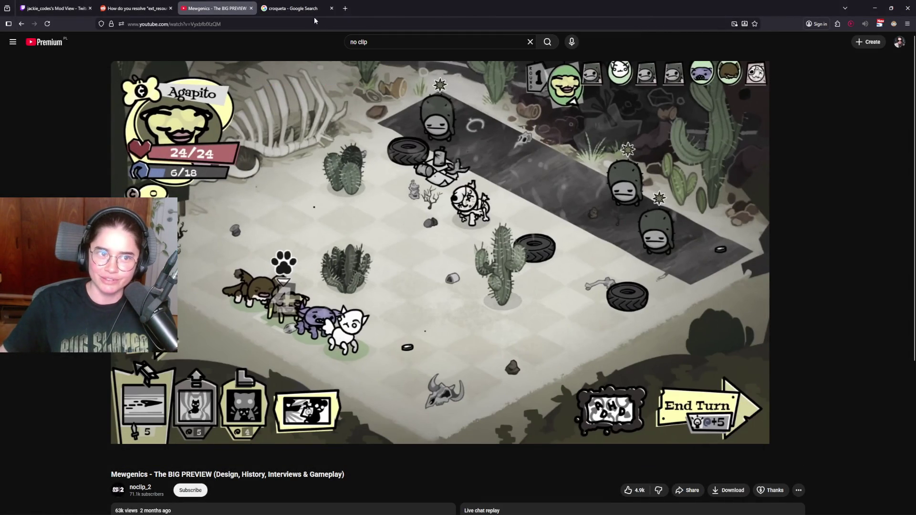
click(41, 3)
key(ctrl+w)
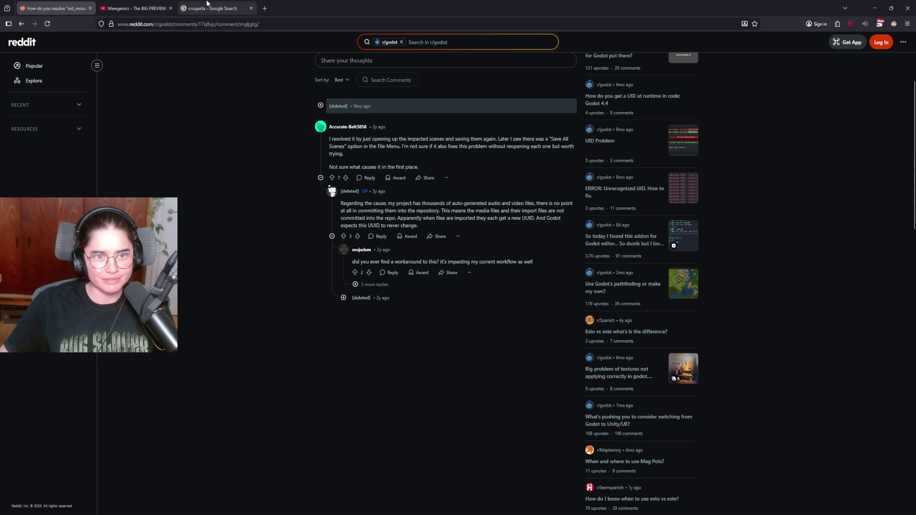
click(140, 4)
click(479, 327)
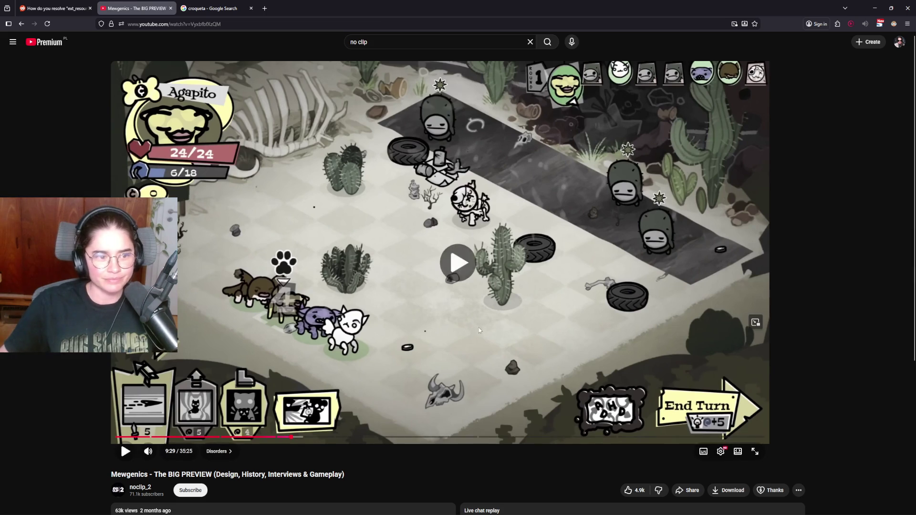
Return the Mewgenics preview to full screen and briefly pause the developer interview around 9:52
click(757, 456)
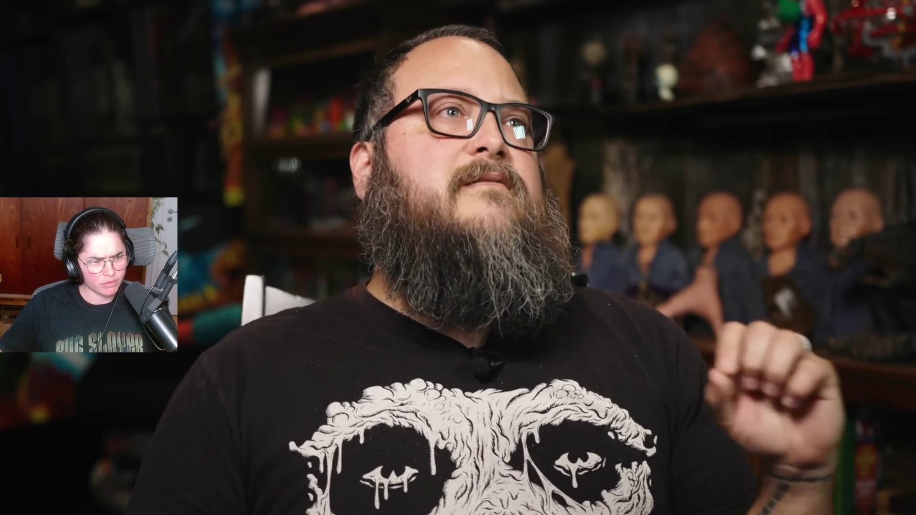
click(643, 270)
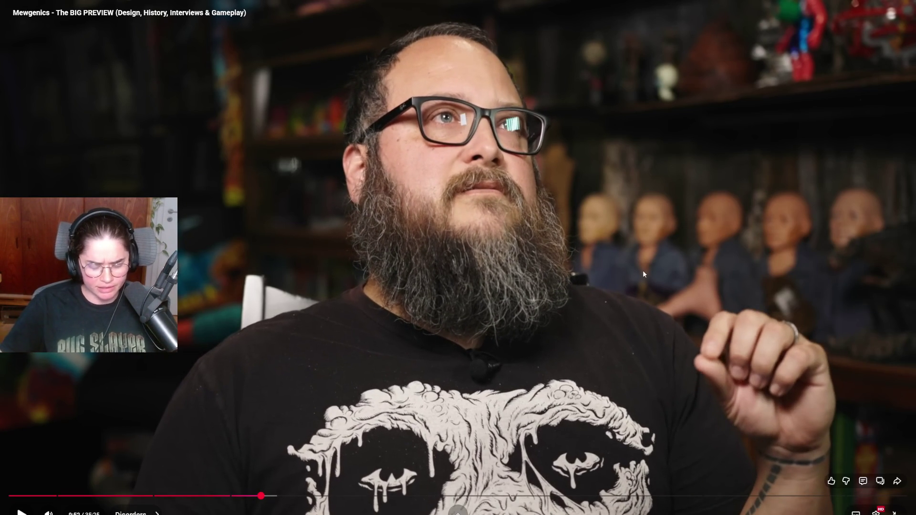
click(642, 270)
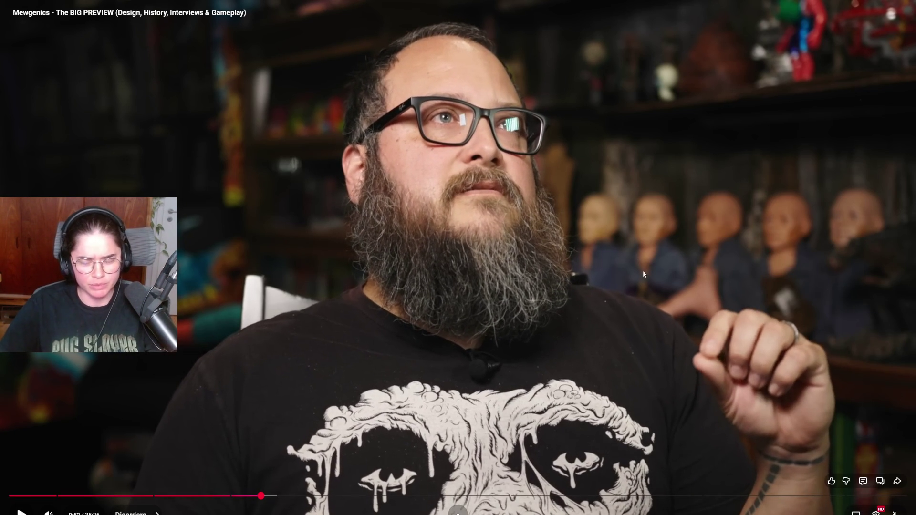